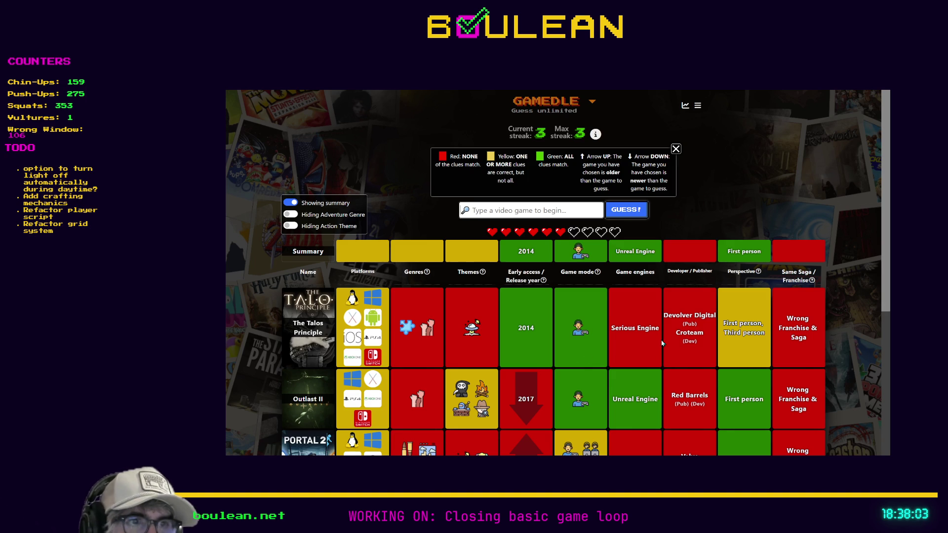
Step: Scroll through the suggested game titles in the guess dropdown
scroll(648, 345, down, 2)
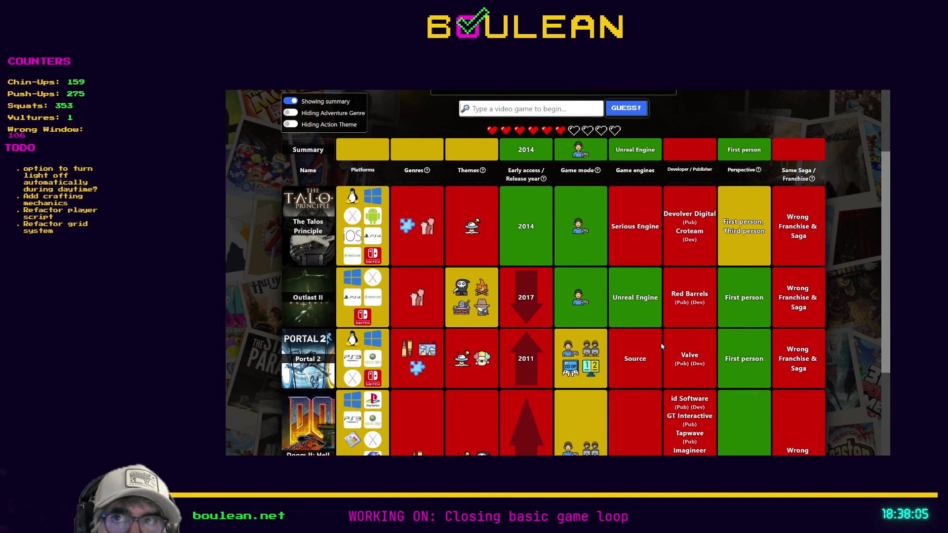
scroll(662, 346, down, 1)
scroll(661, 346, up, 1)
scroll(662, 347, down, 1)
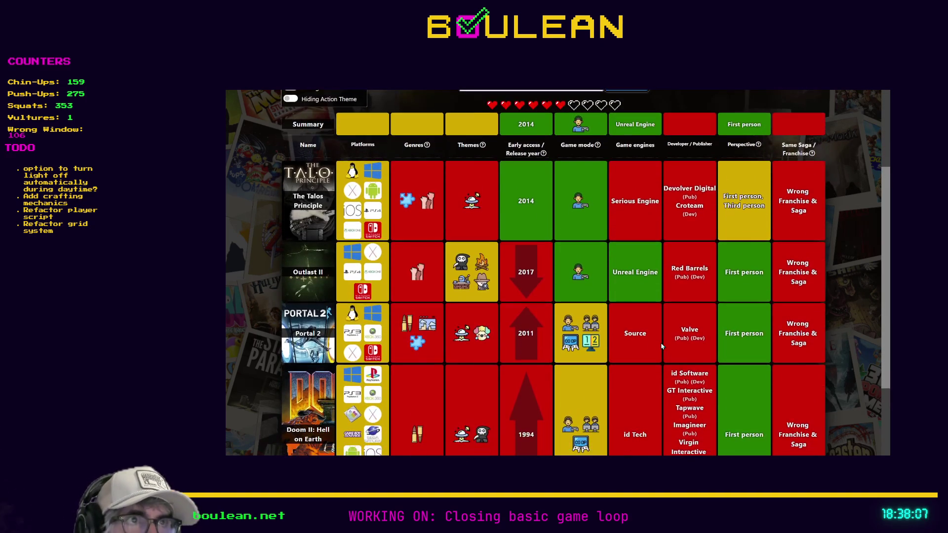
scroll(649, 345, down, 1)
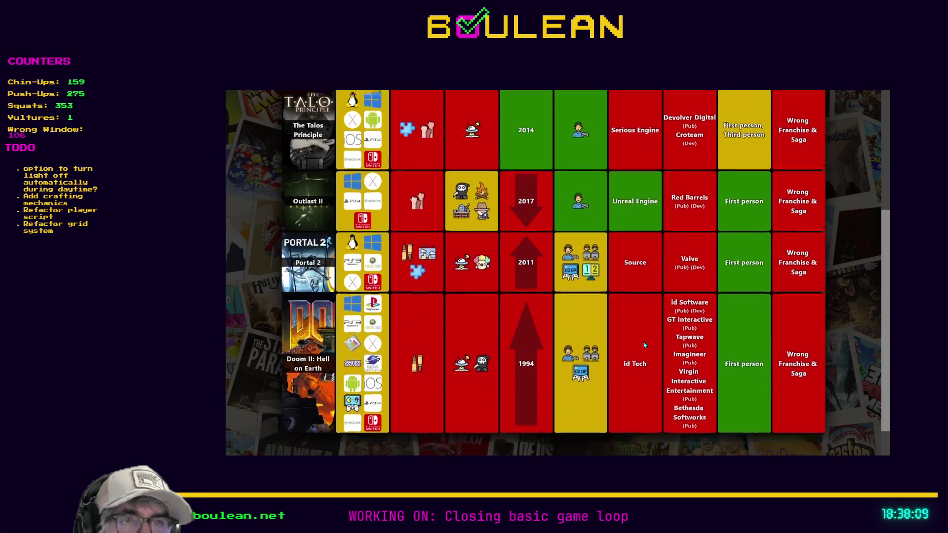
scroll(647, 345, up, 4)
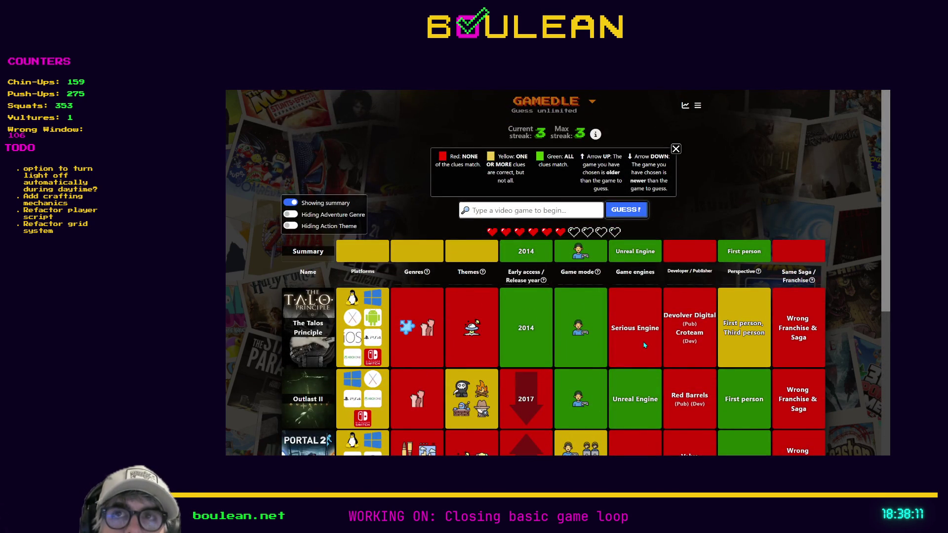
scroll(644, 345, down, 2)
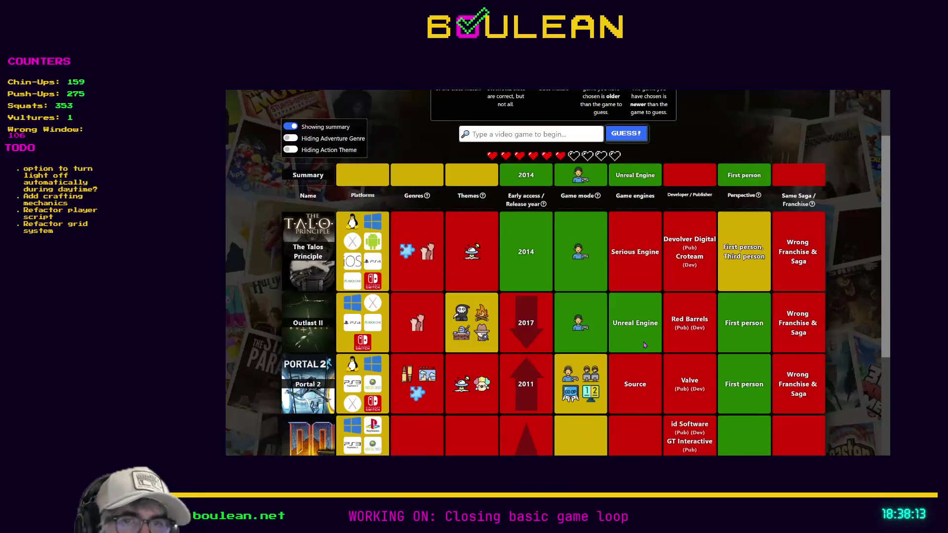
scroll(644, 345, up, 2)
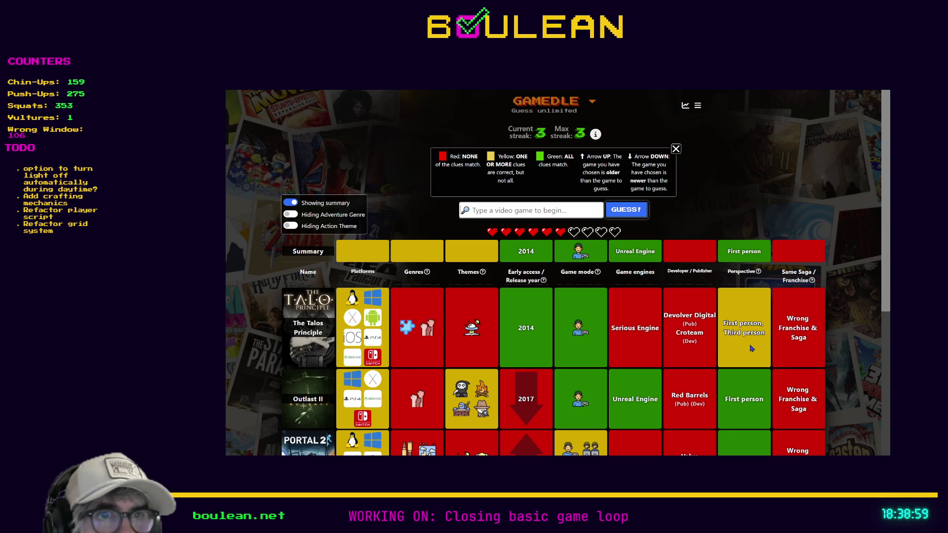
scroll(477, 350, down, 1)
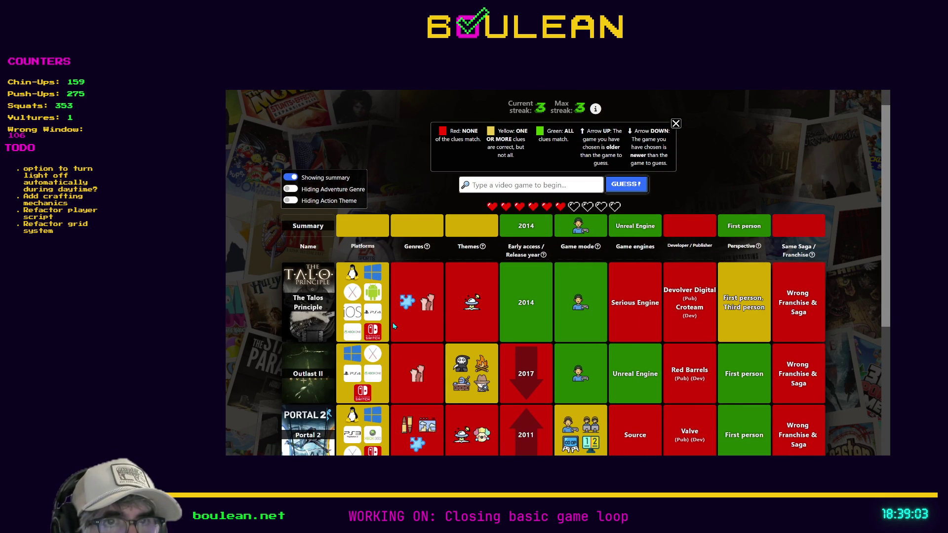
scroll(421, 319, down, 2)
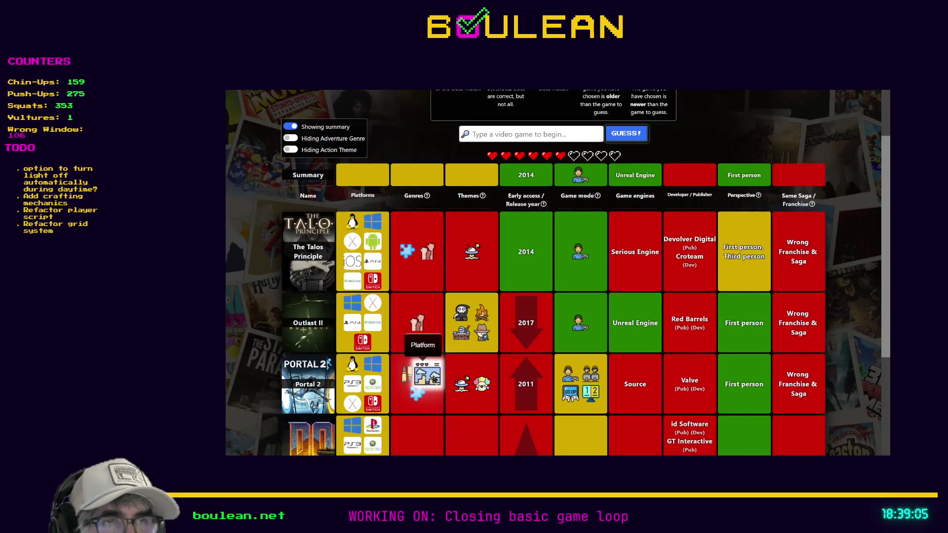
scroll(362, 316, down, 4)
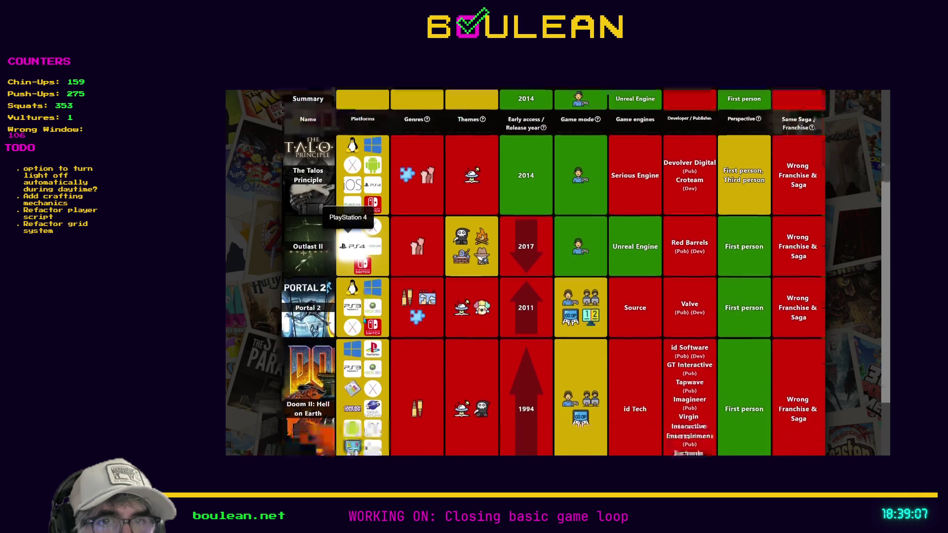
scroll(362, 345, up, 4)
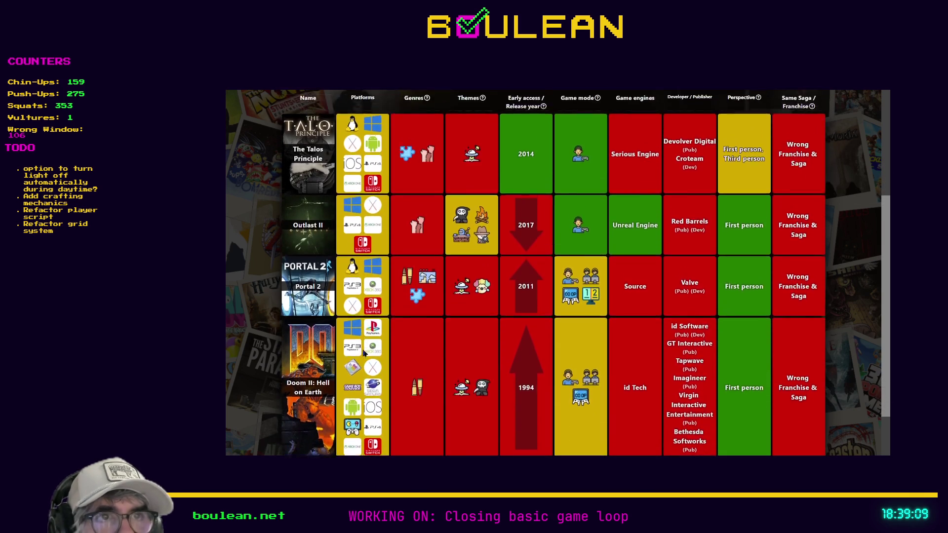
scroll(359, 355, up, 3)
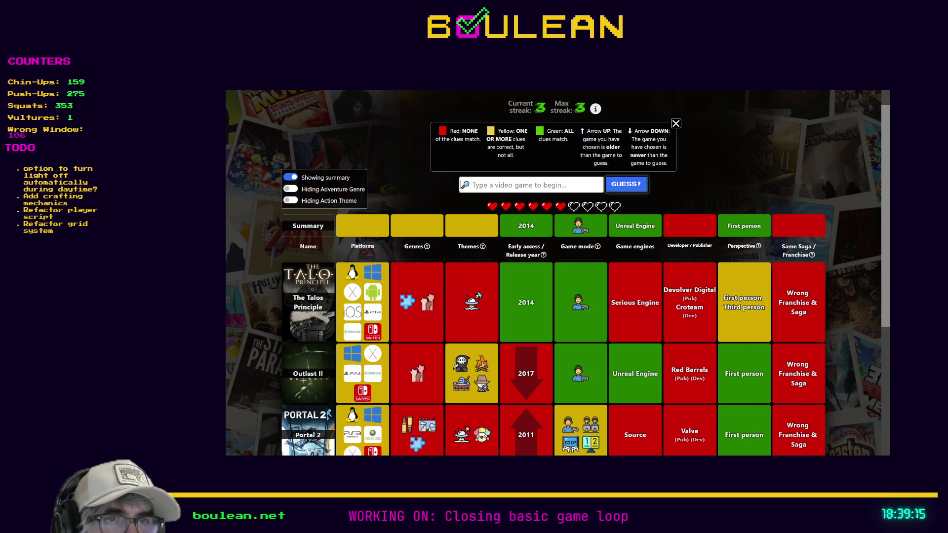
scroll(555, 306, up, 1)
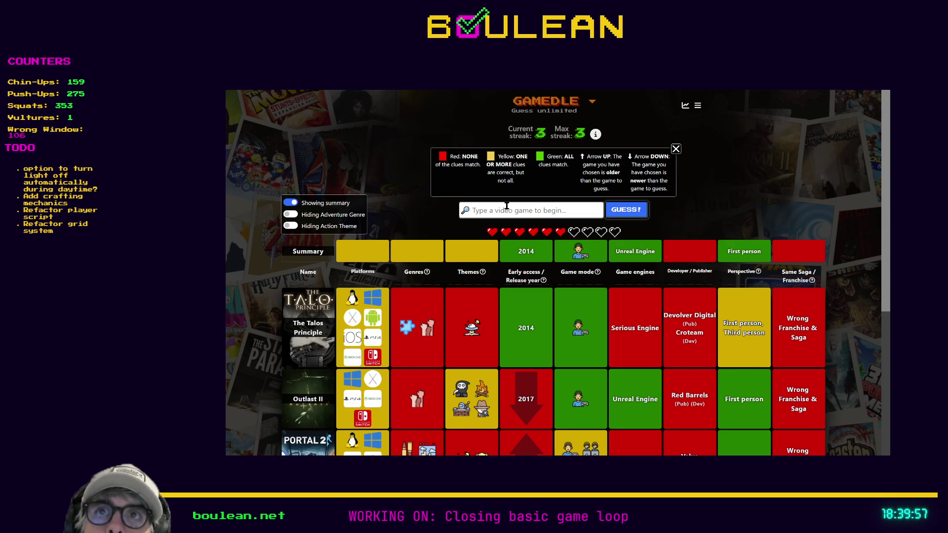
Step: Replace the unmatched 'Adrift' with 'Adr1ft', browse its unrelated suggestions, and select the entry
text(Adrift)
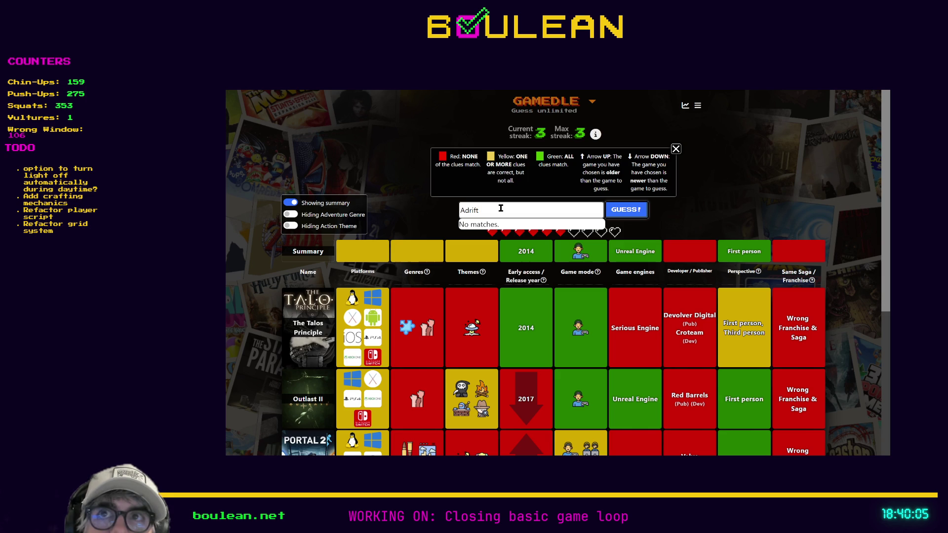
double_click(497, 210)
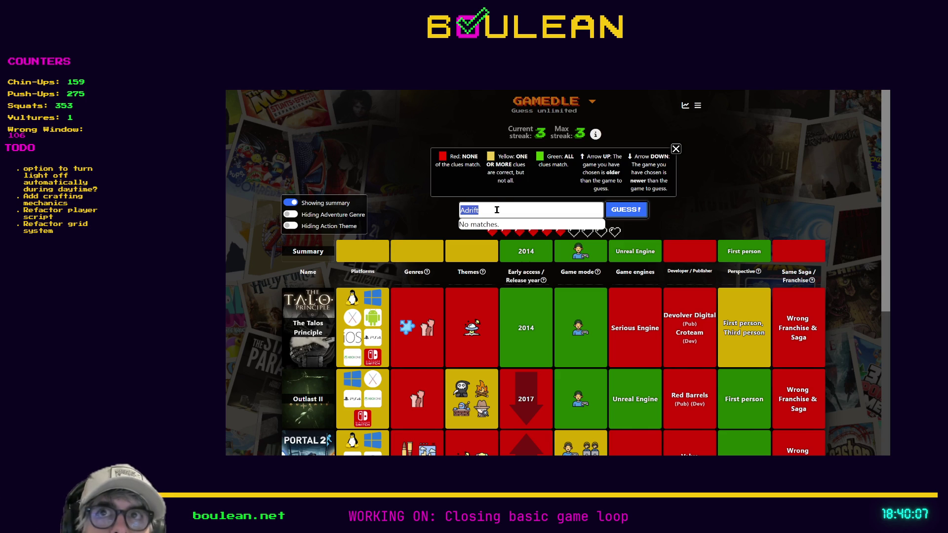
key(BackSpace)
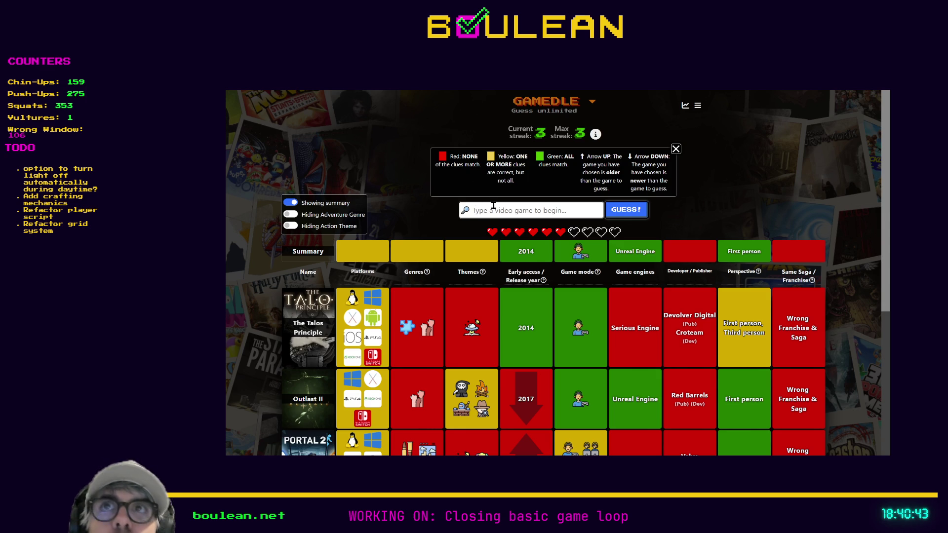
text(Adr)
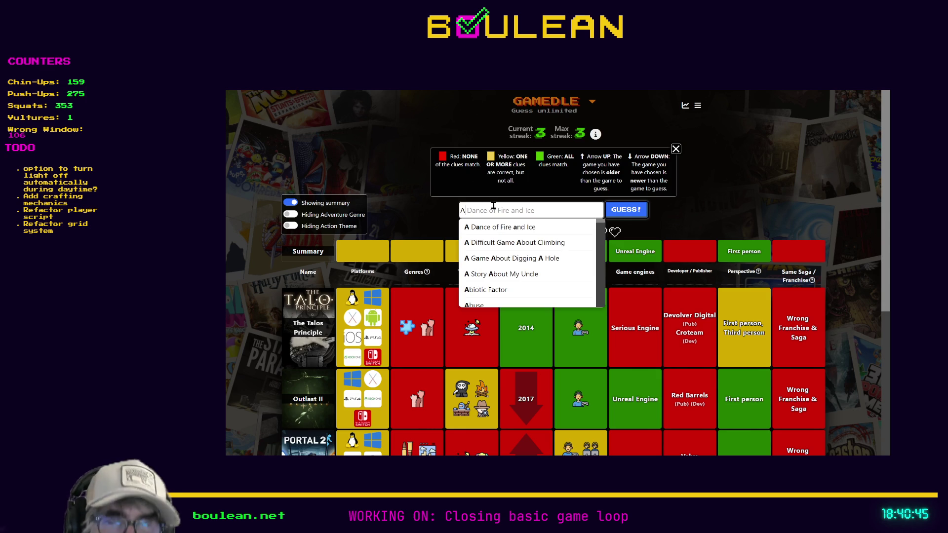
text(t)
scroll(526, 234, down, 2)
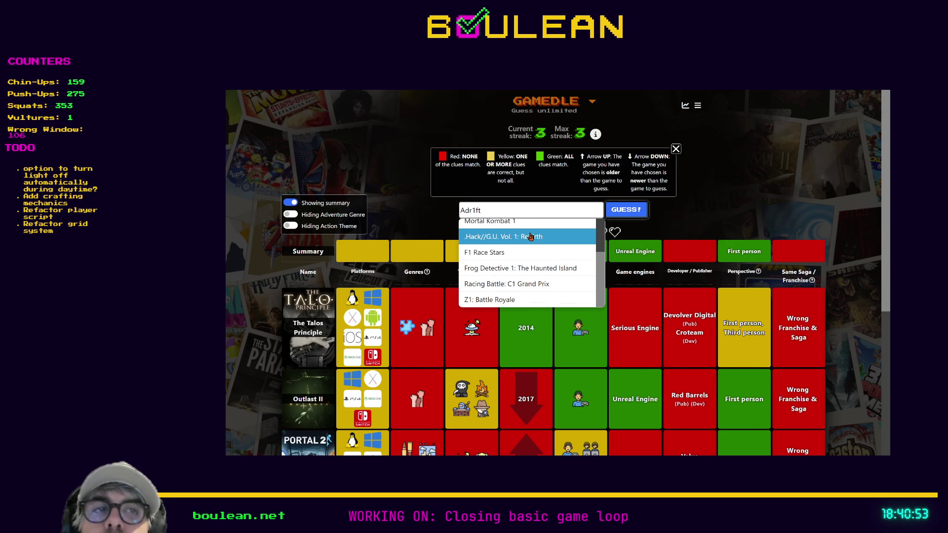
scroll(530, 237, up, 2)
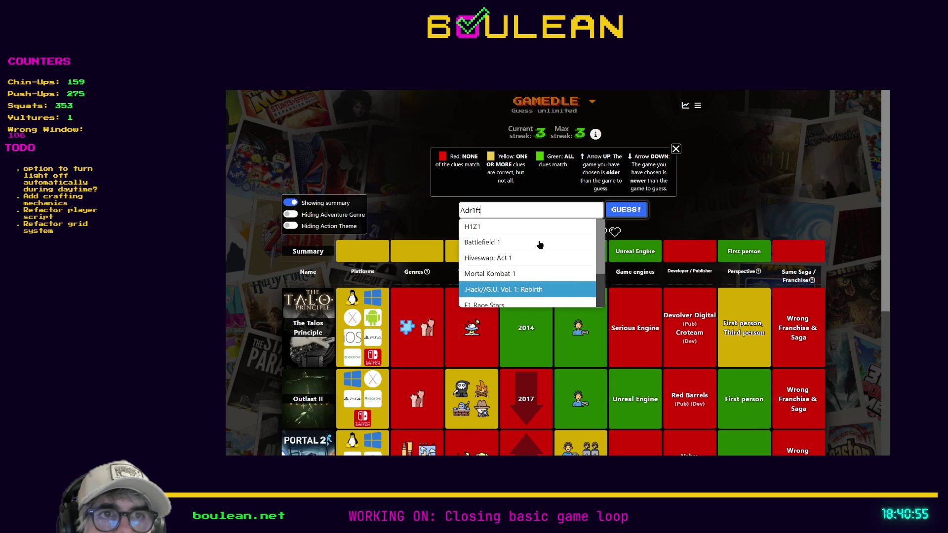
scroll(540, 245, down, 2)
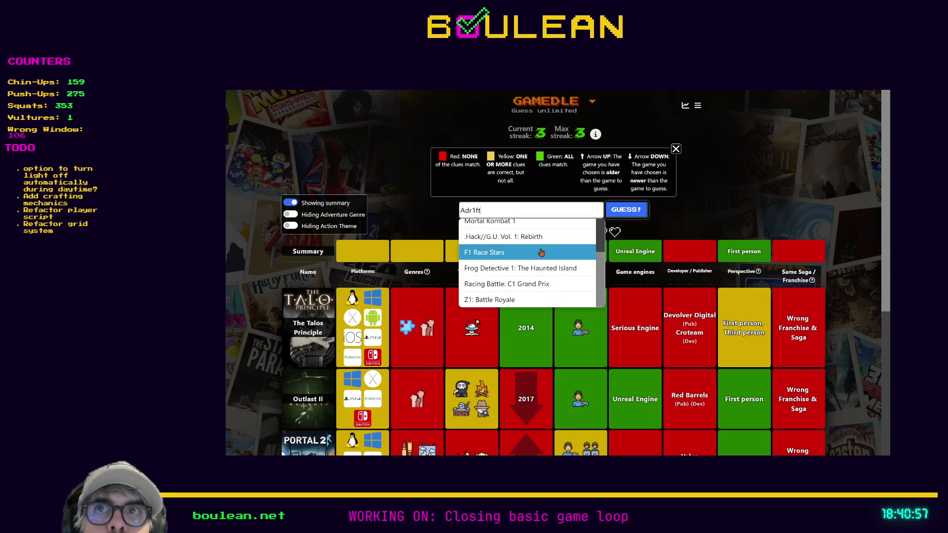
scroll(541, 252, up, 2)
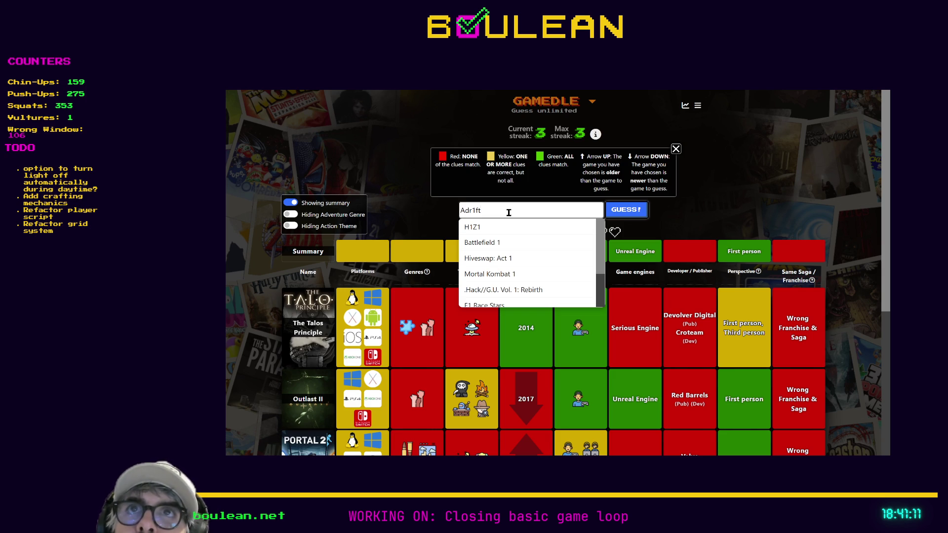
key(ctrl+a)
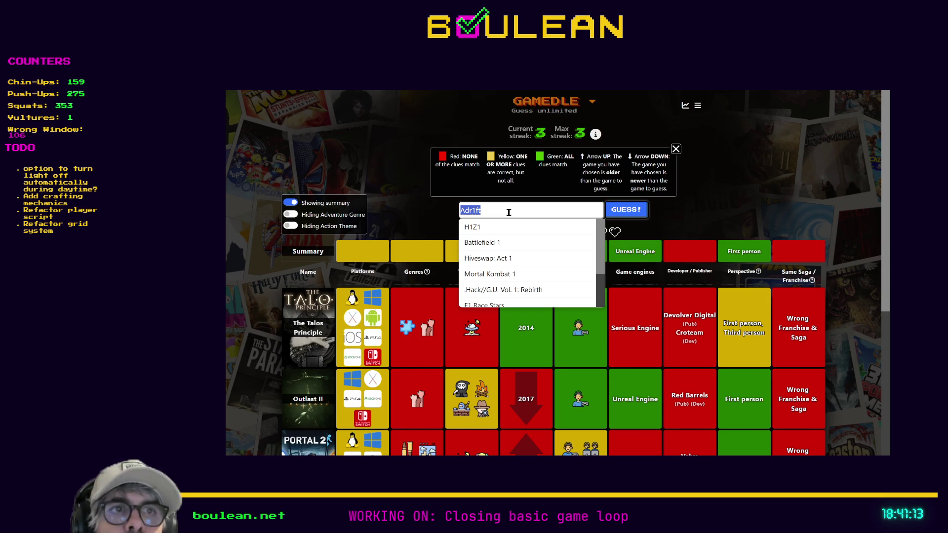
Step: Enter 'Thief' in the guess box and choose Thief from the suggested games
text(Thief)
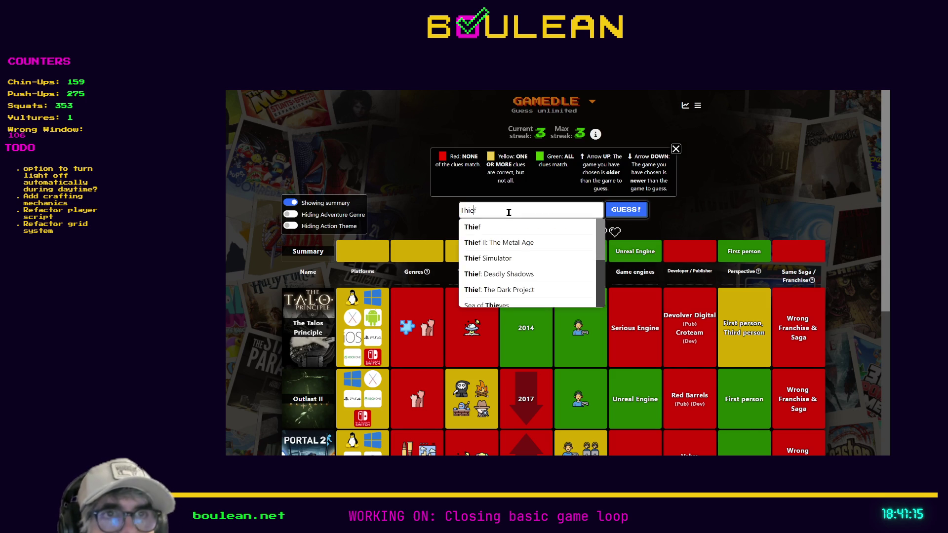
scroll(521, 239, down, 1)
scroll(521, 240, down, 3)
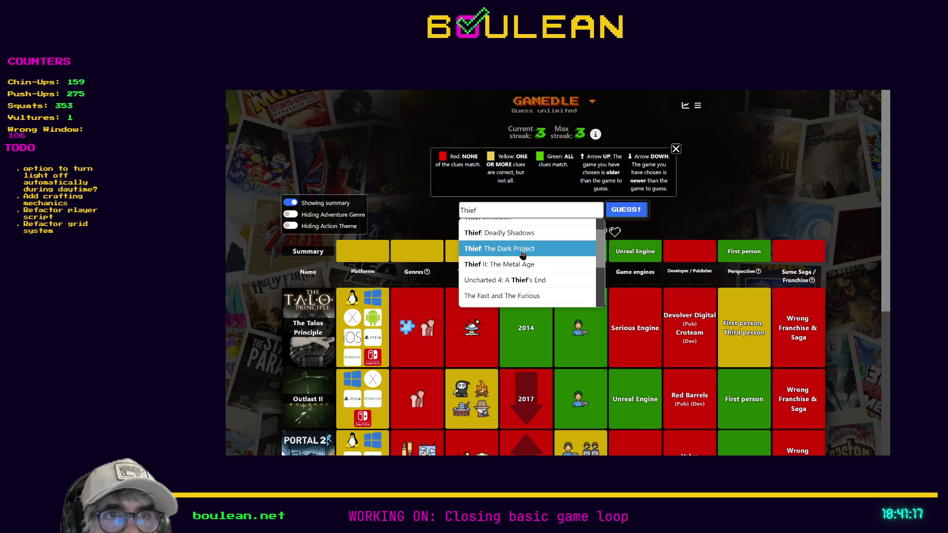
scroll(518, 263, up, 4)
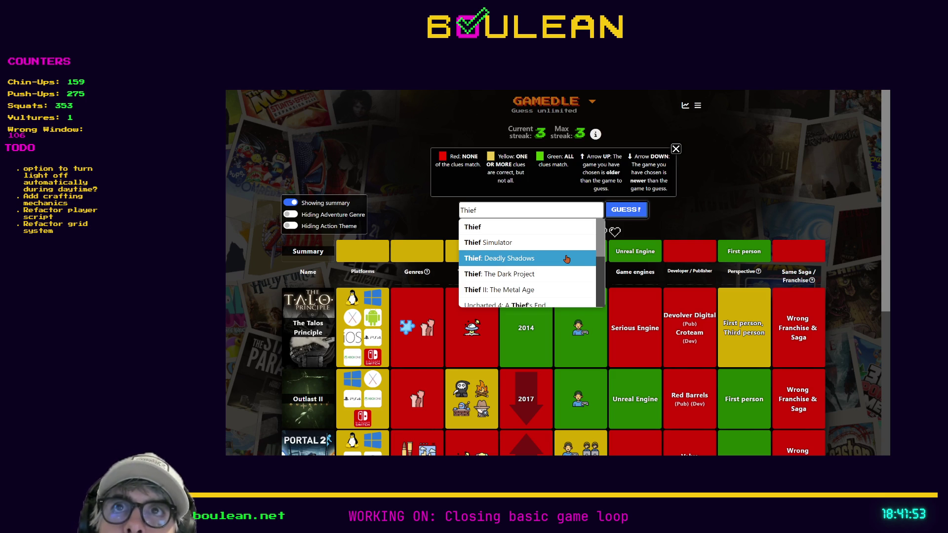
scroll(567, 260, down, 3)
scroll(582, 264, up, 2)
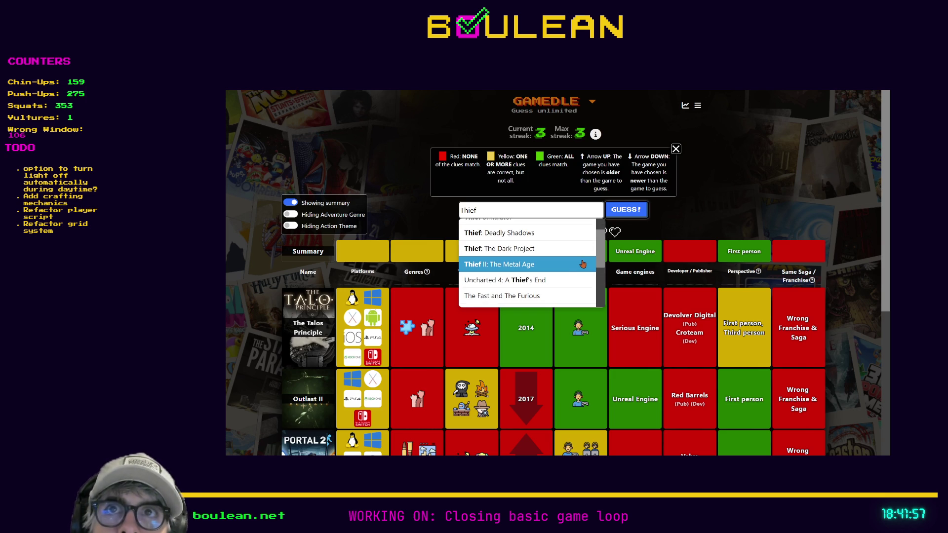
scroll(582, 264, up, 2)
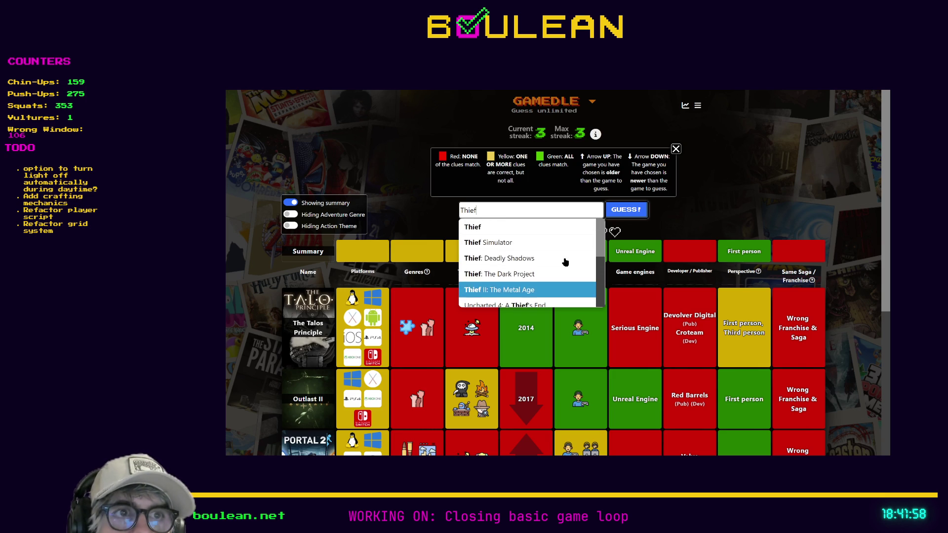
click(506, 233)
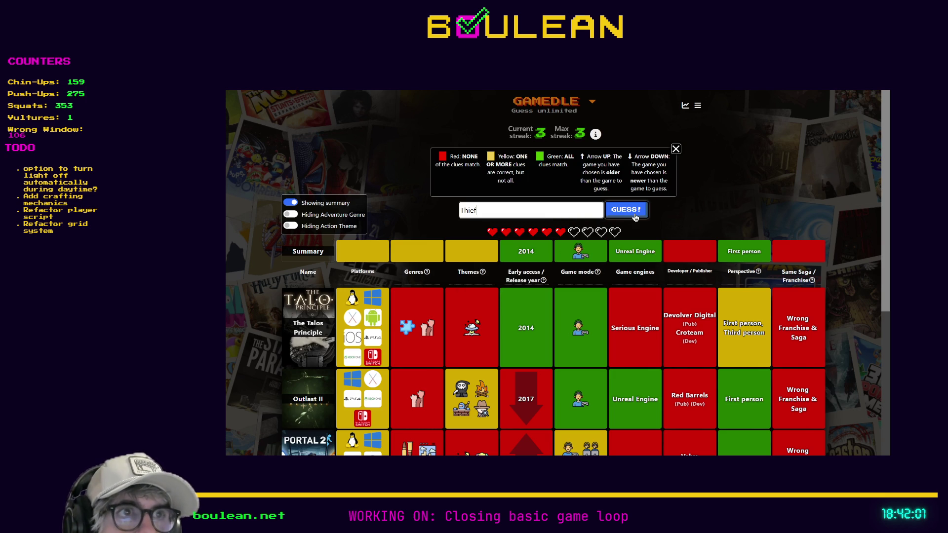
Step: Submit Thief, solving the puzzle as Thief (2014) and raising the streak to 4
click(631, 211)
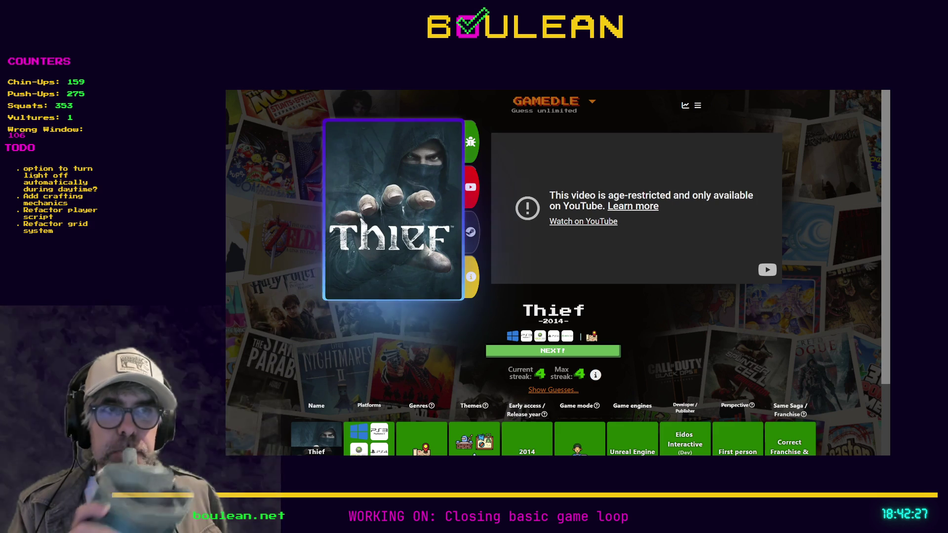
Step: Start a new round, exit fullscreen, reload the page, and return to the Gamedle home page
click(561, 351)
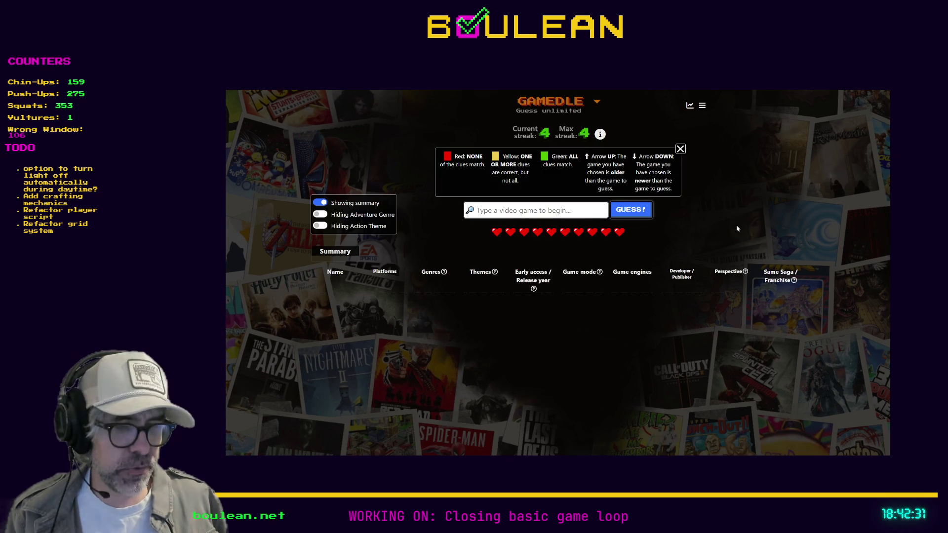
key(F11)
key(F5)
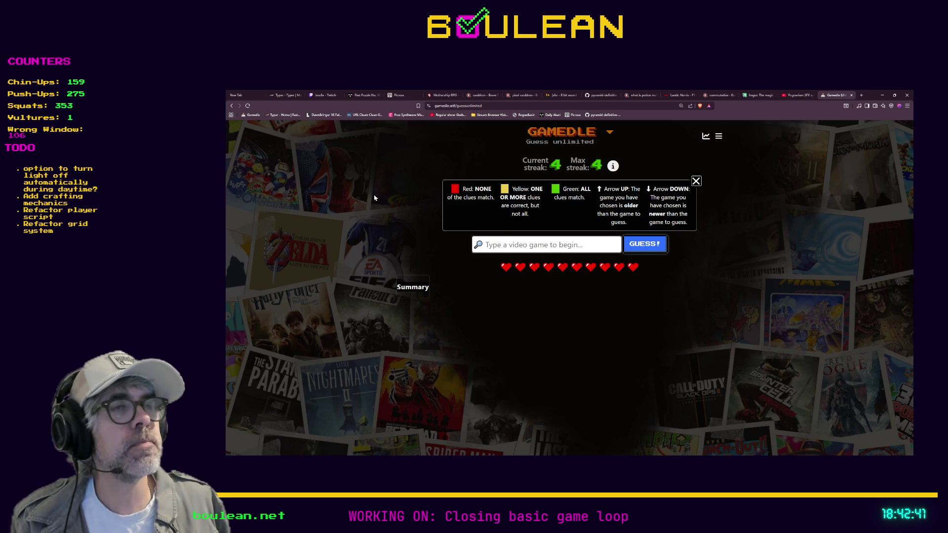
mouse_move(612, 169)
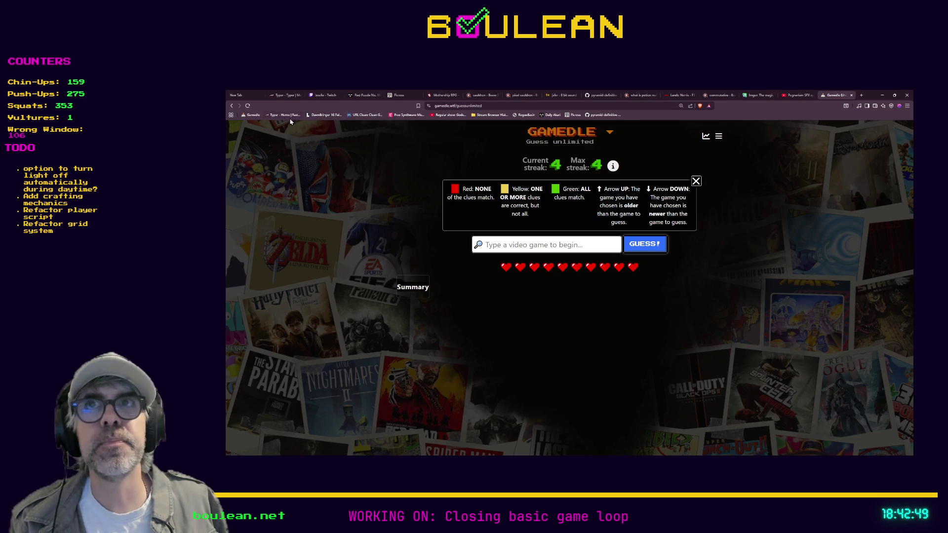
click(251, 114)
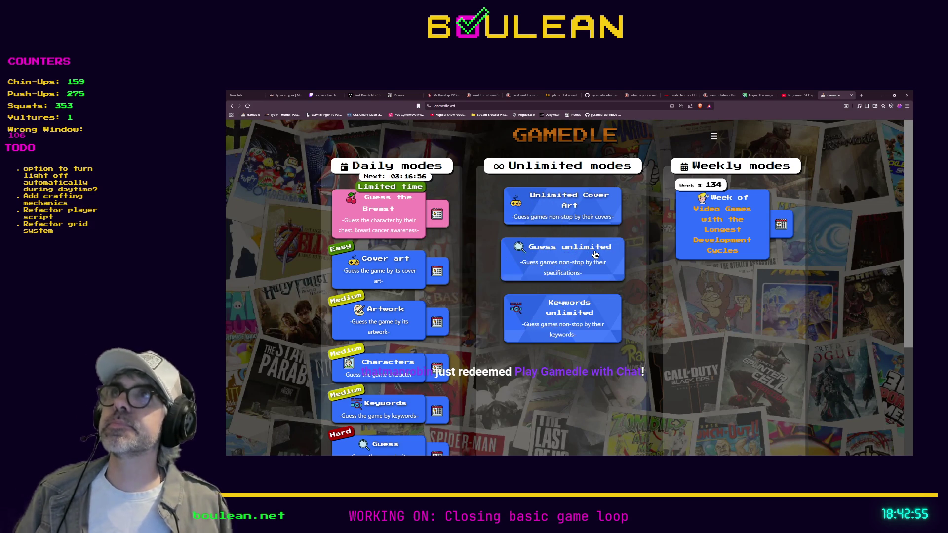
click(571, 262)
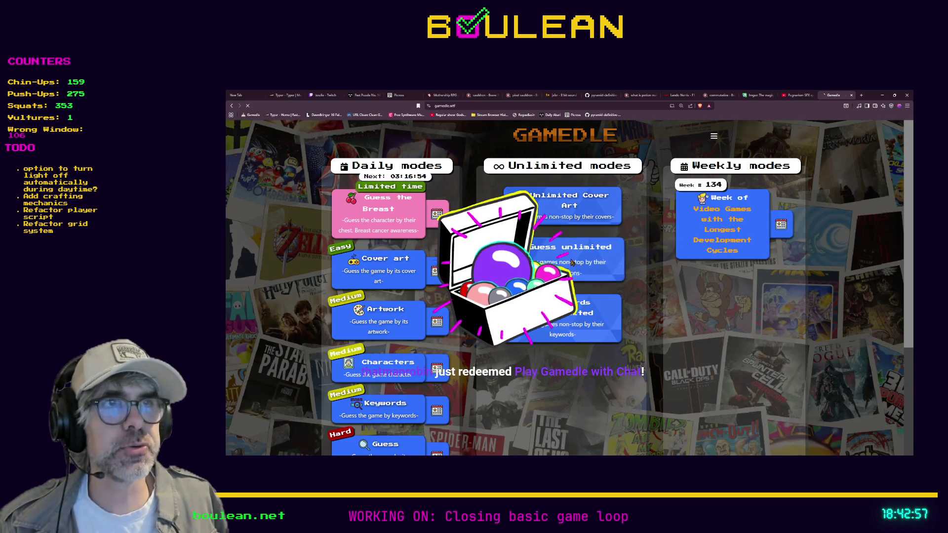
text(outer)
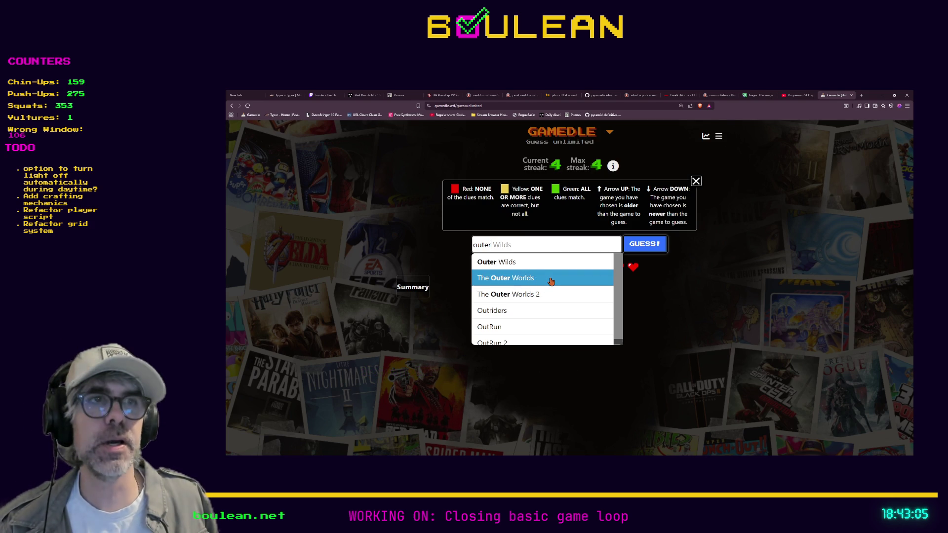
Step: Guess The Outer Worlds, matching 2019 and game mode, and return to fullscreen
click(551, 278)
click(648, 249)
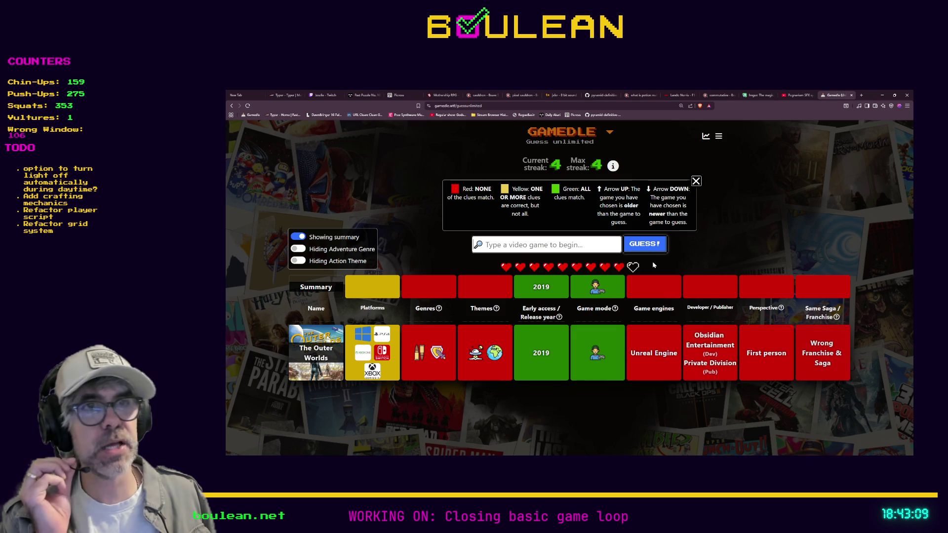
key(F11)
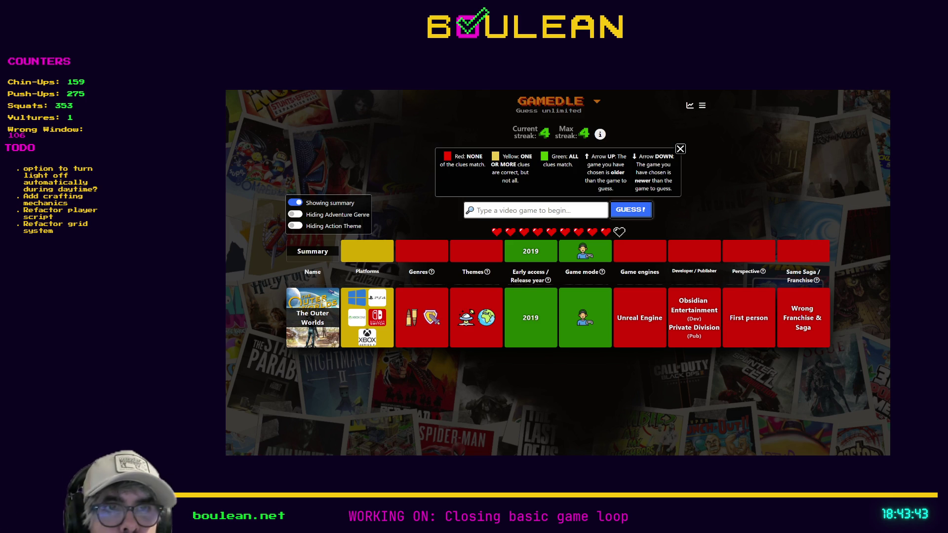
mouse_move(411, 317)
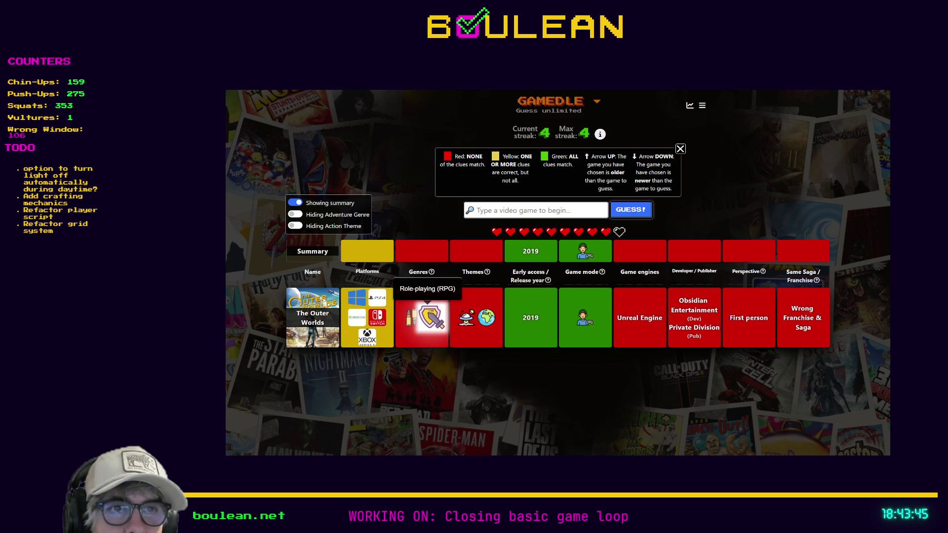
click(293, 215)
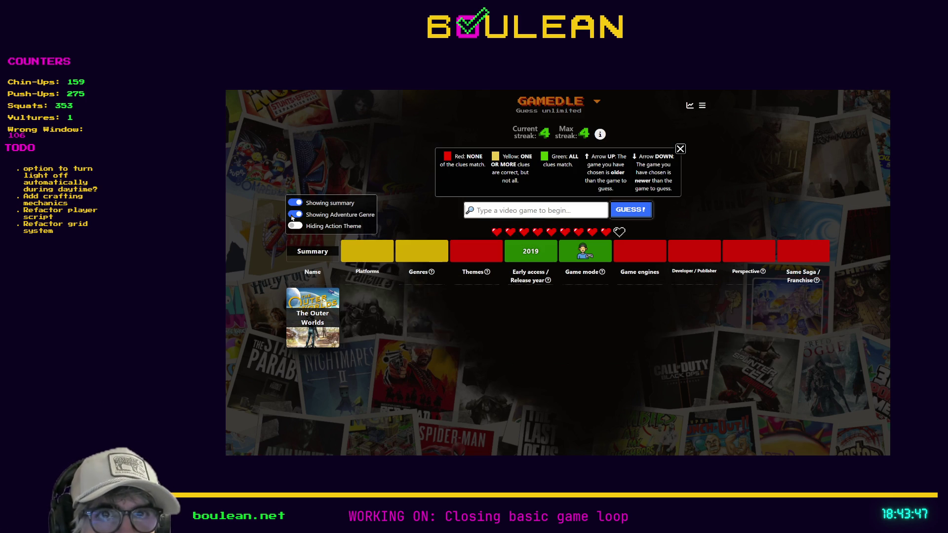
click(295, 216)
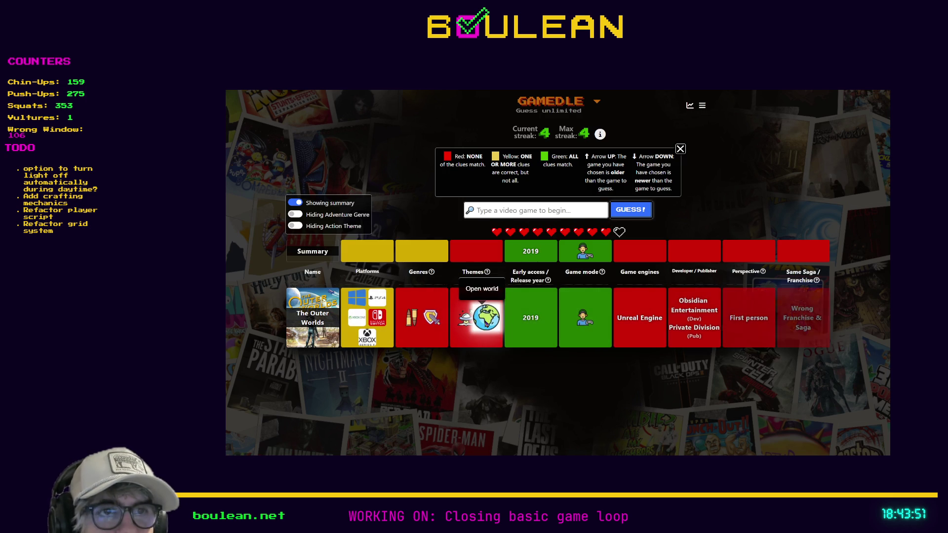
click(294, 226)
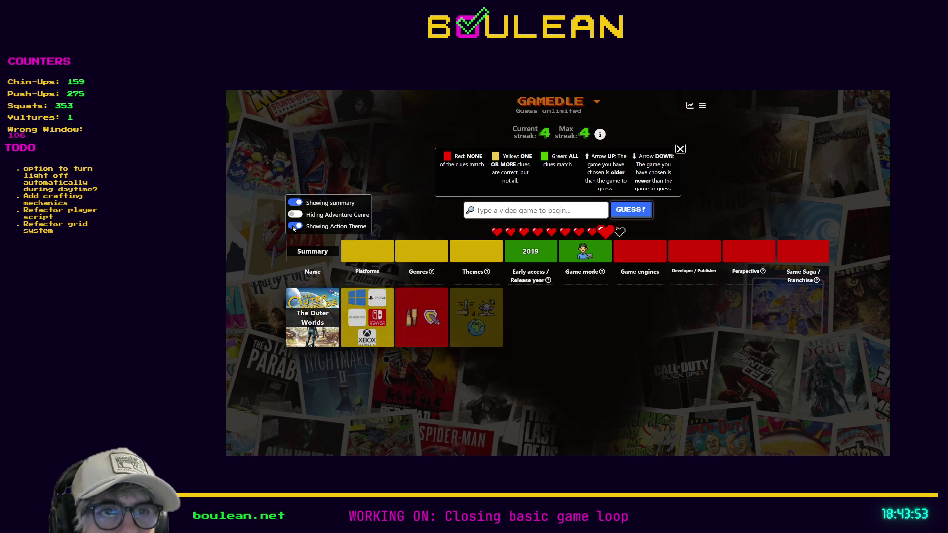
click(295, 226)
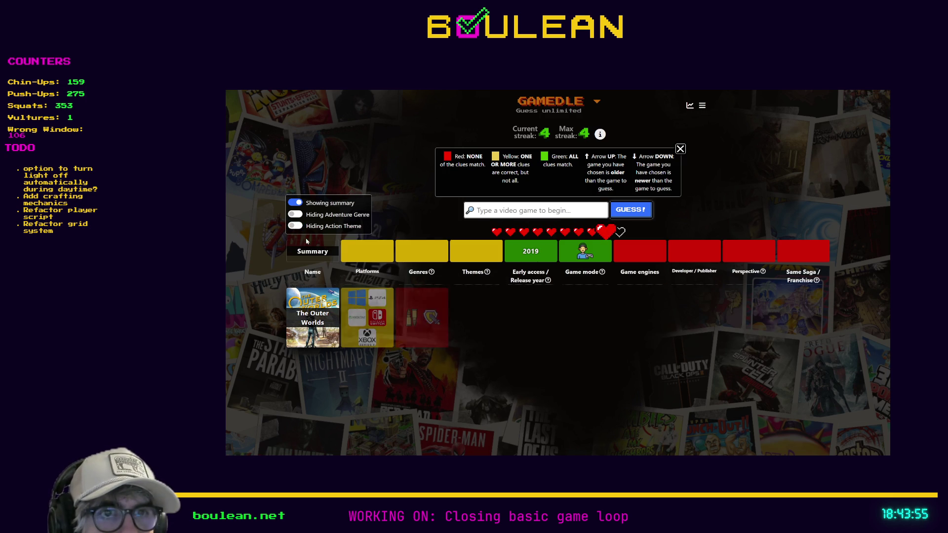
mouse_move(413, 272)
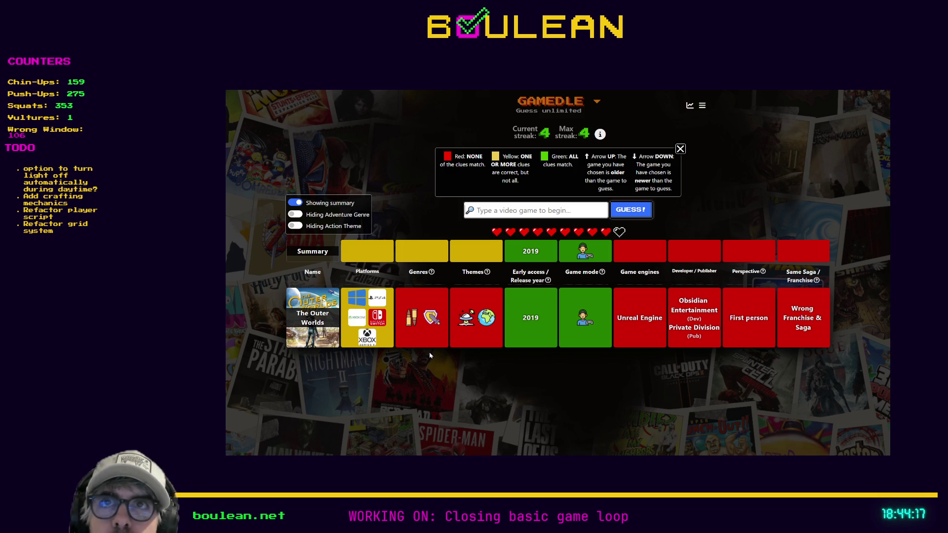
Step: Guess Sekiro: Shadows Die Twice, matching 2019 and game mode, leaving eight hearts
click(516, 213)
text(Seki)
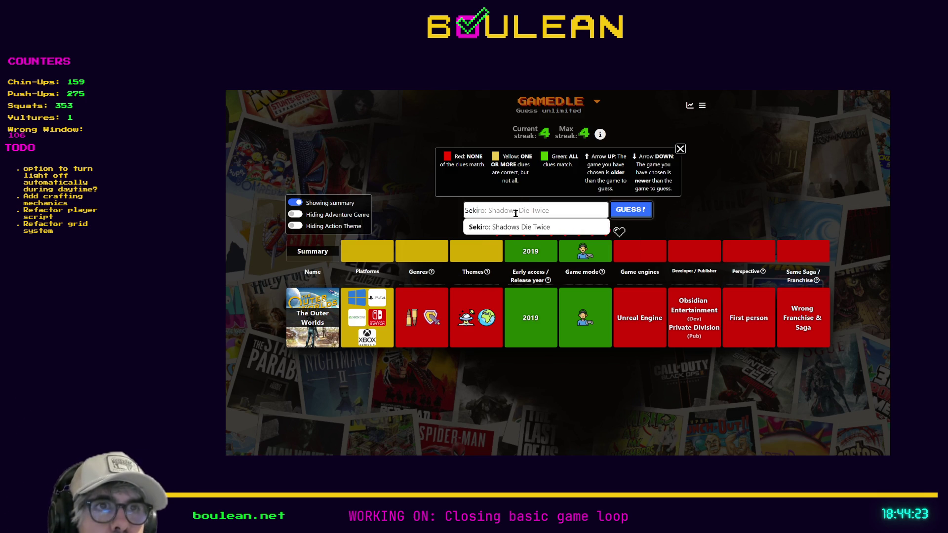
click(518, 228)
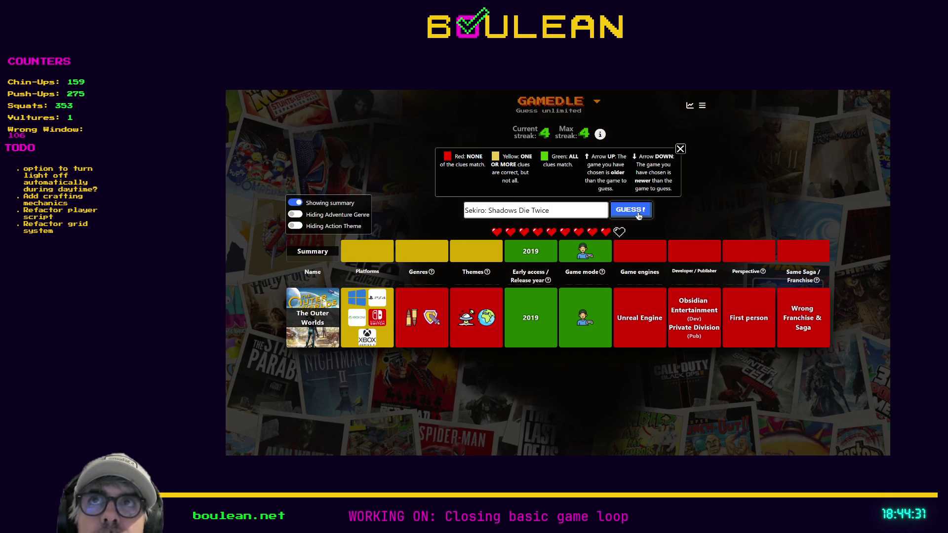
click(638, 216)
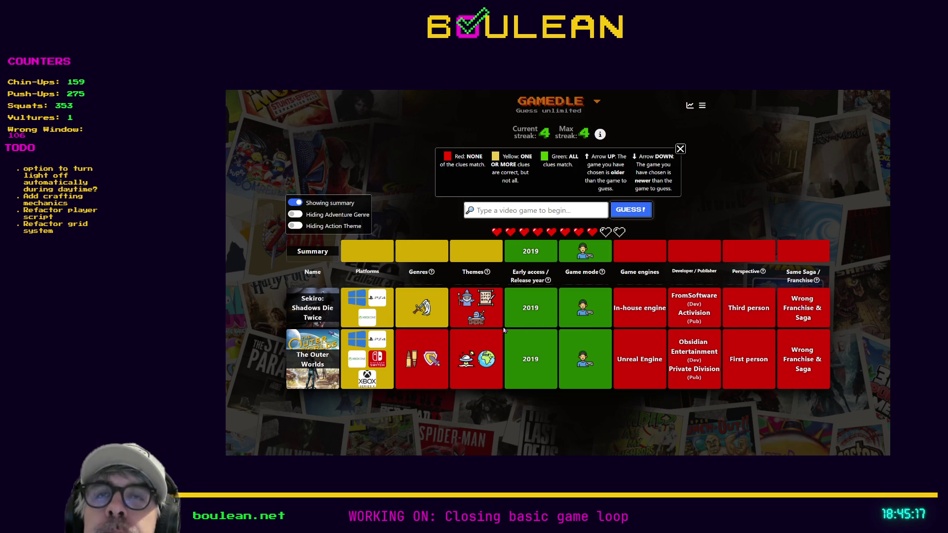
mouse_move(442, 283)
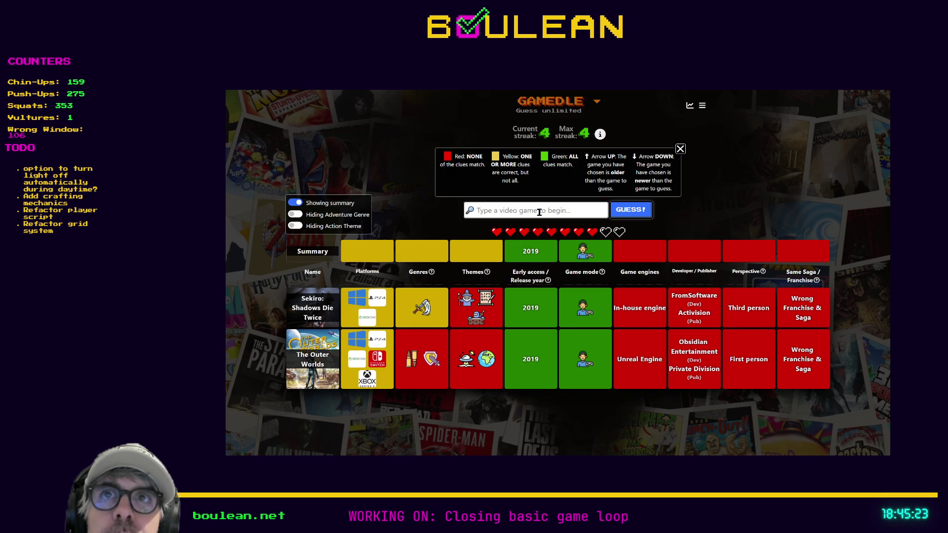
Step: Try Devil May Cry 5, then Castle Crashers, as entries in the guess box
text(Devil May)
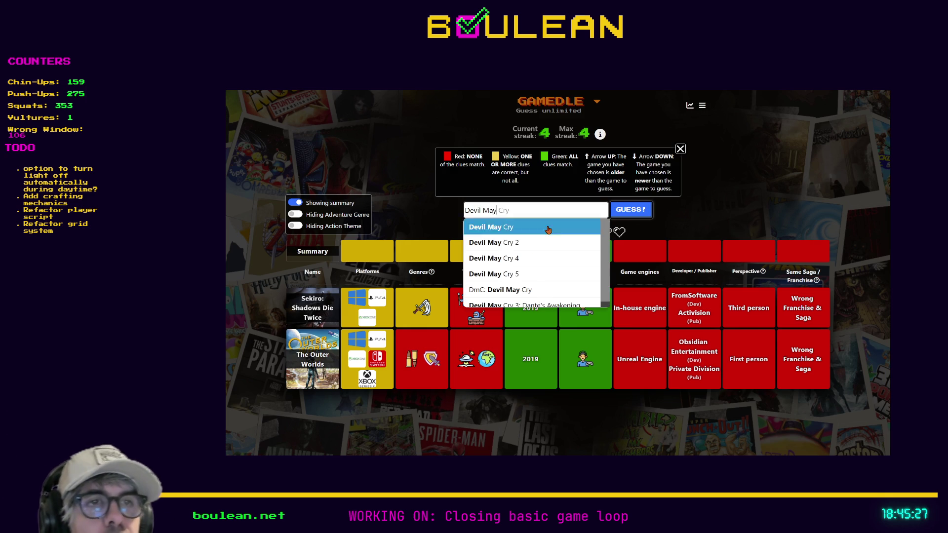
click(525, 276)
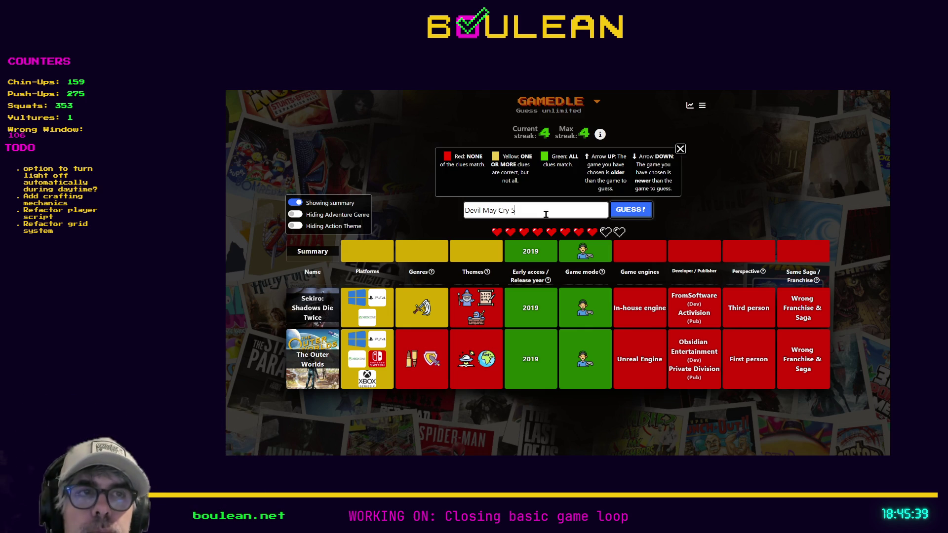
triple_click(545, 214)
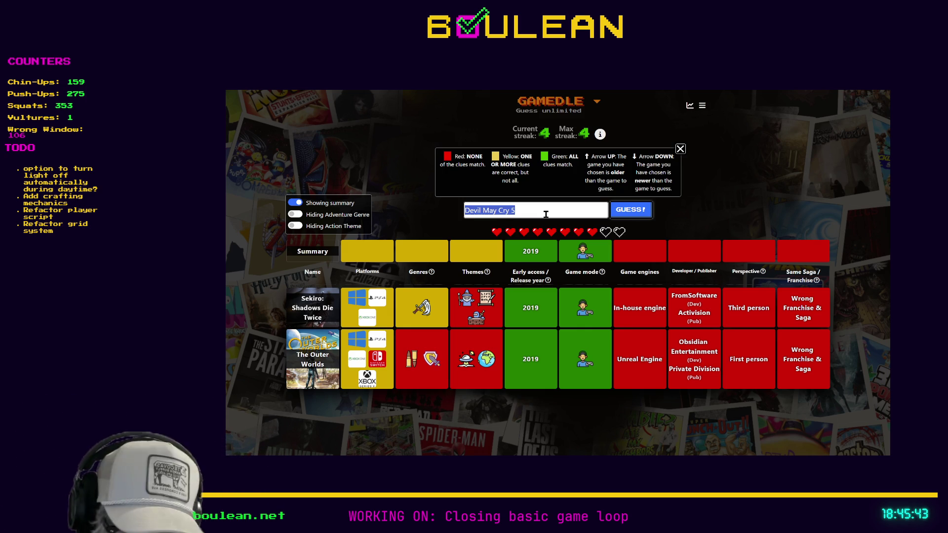
text(Castle)
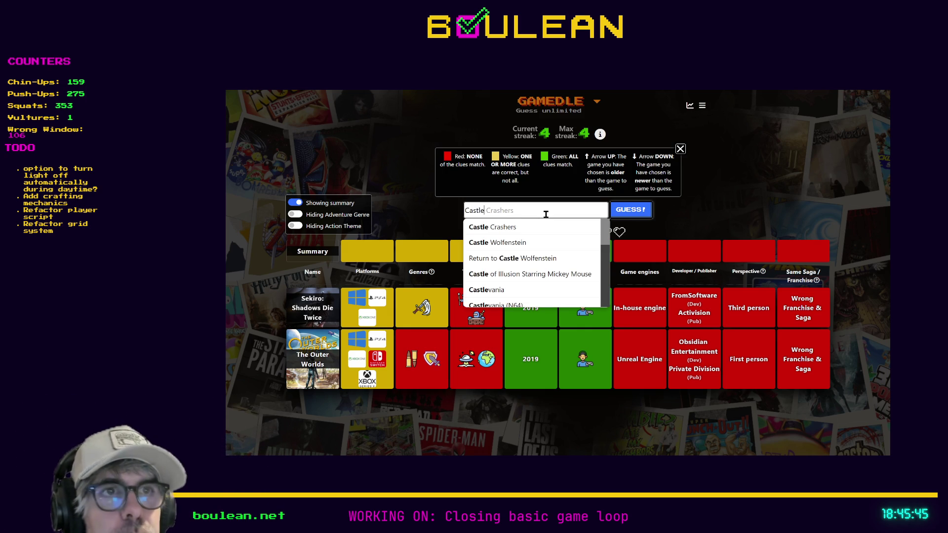
key(Tab)
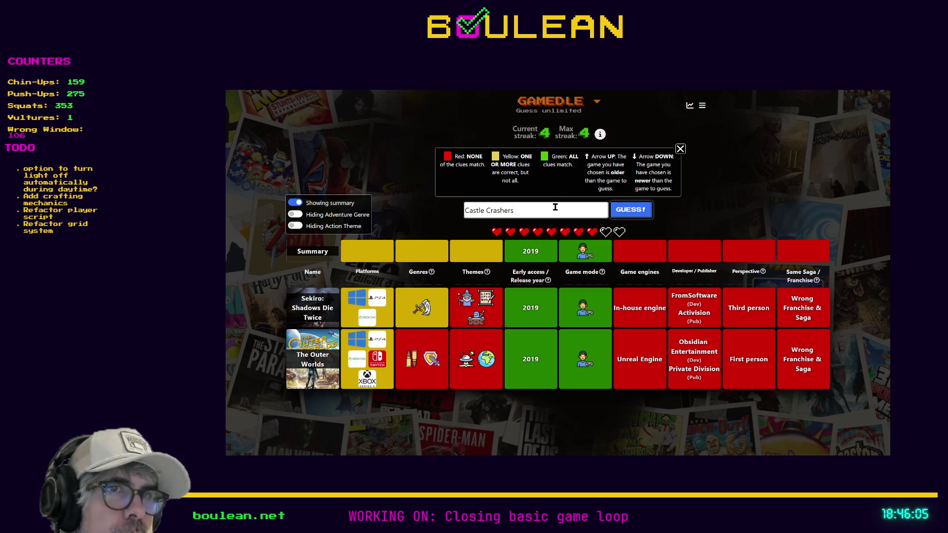
Step: Replace the leftover entry with Darkest Dungeon and submit it
triple_click(554, 206)
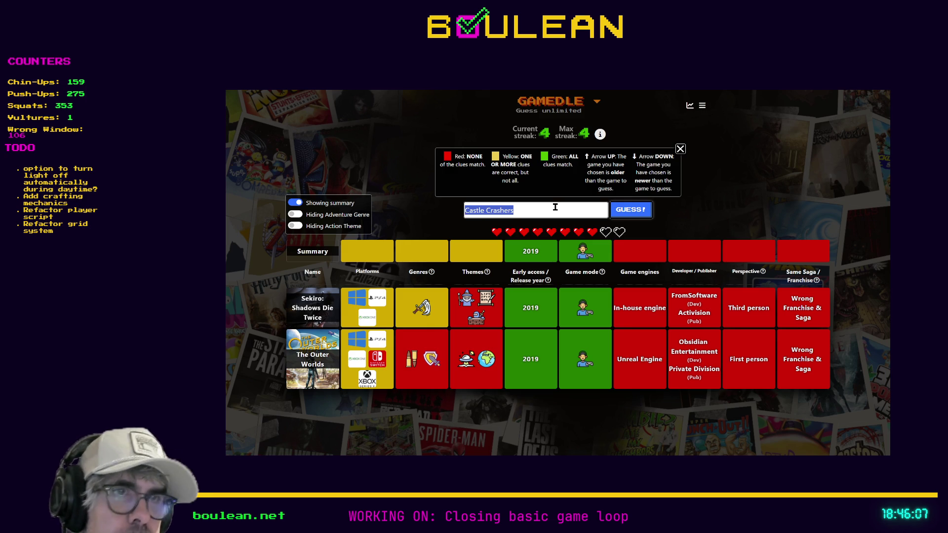
text(Darkest D)
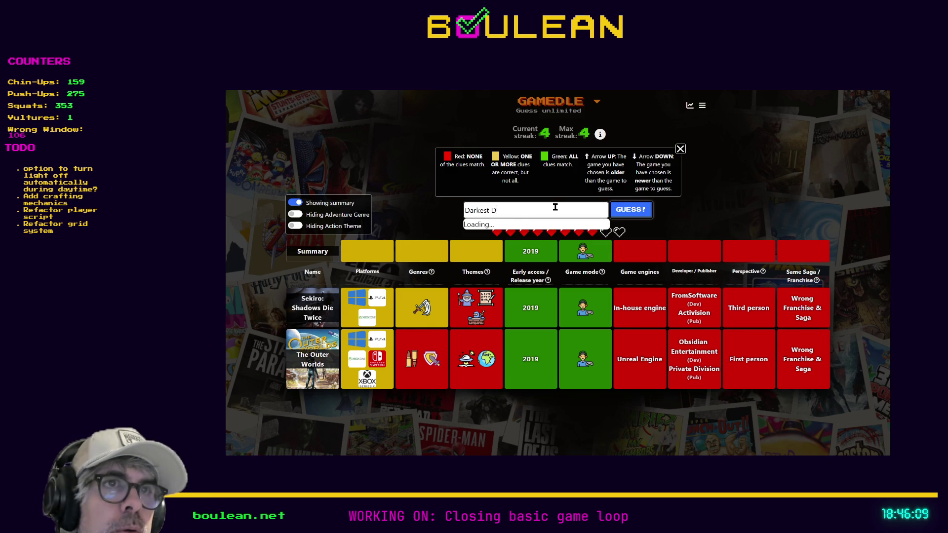
click(524, 228)
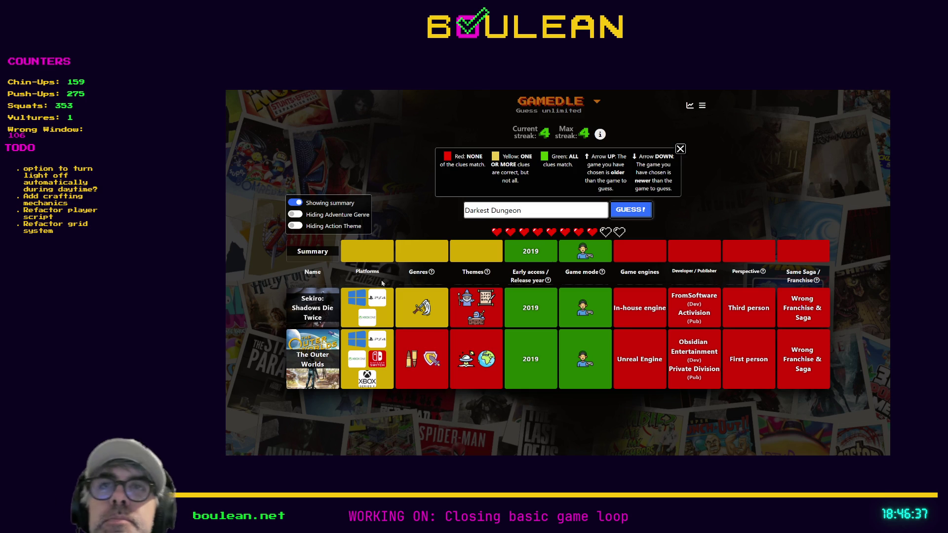
click(621, 215)
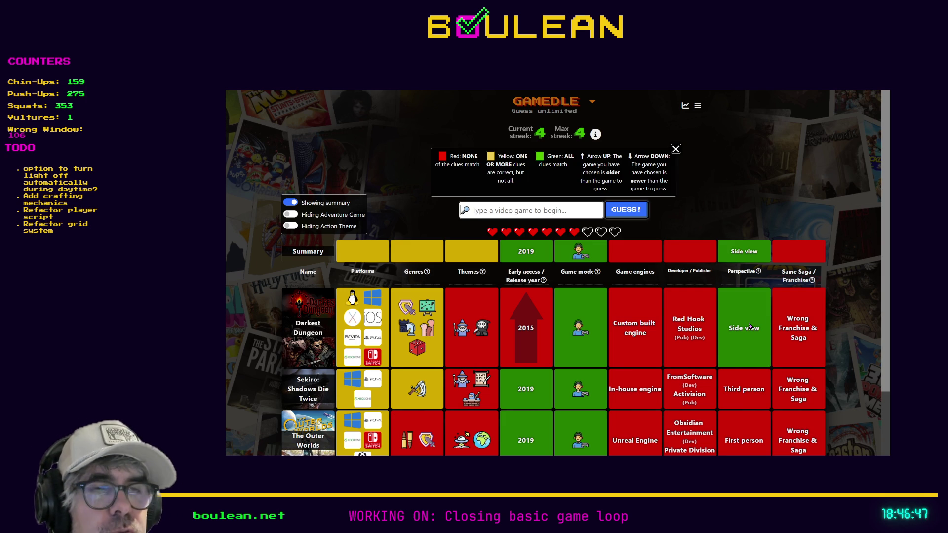
Step: Review the new Darkest Dungeon row, then enter Dead Cells as the next guess
scroll(567, 326, down, 1)
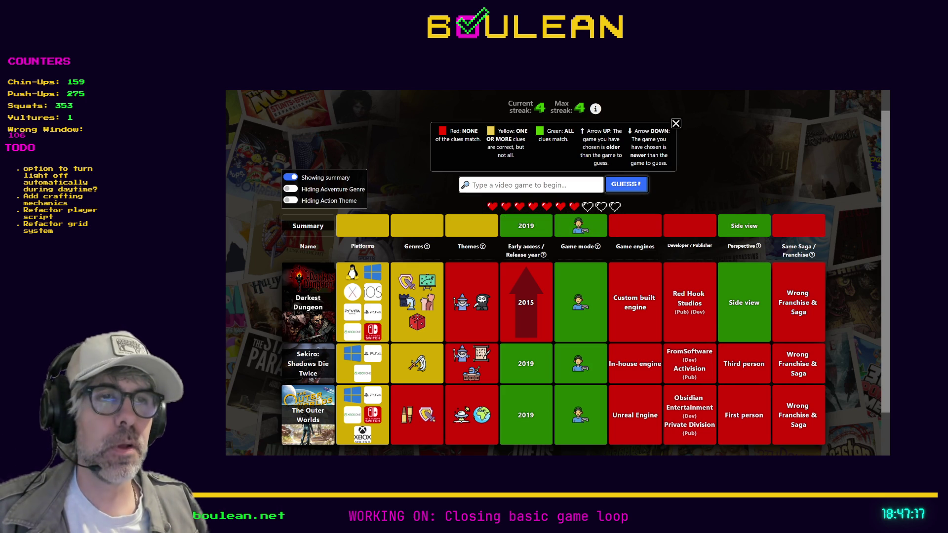
mouse_move(481, 300)
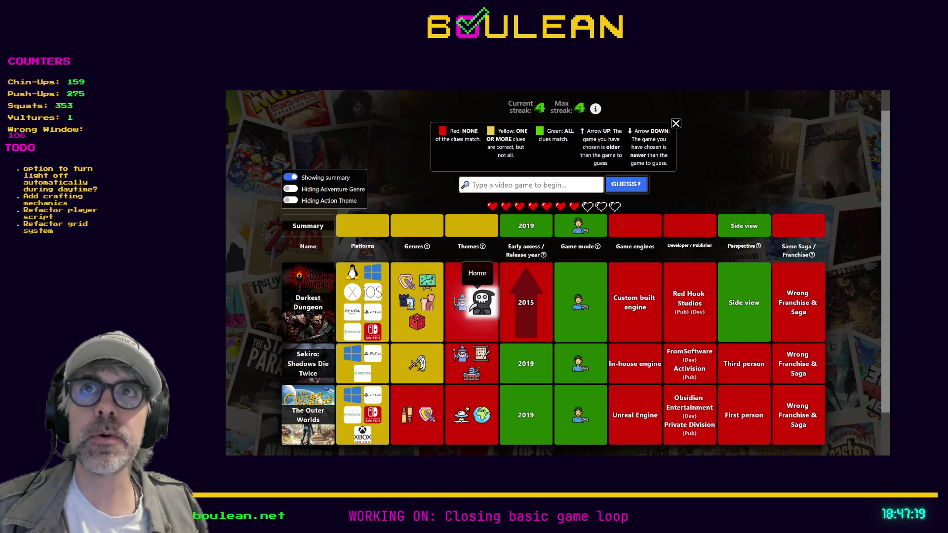
click(538, 186)
text(Dead Cells)
click(531, 201)
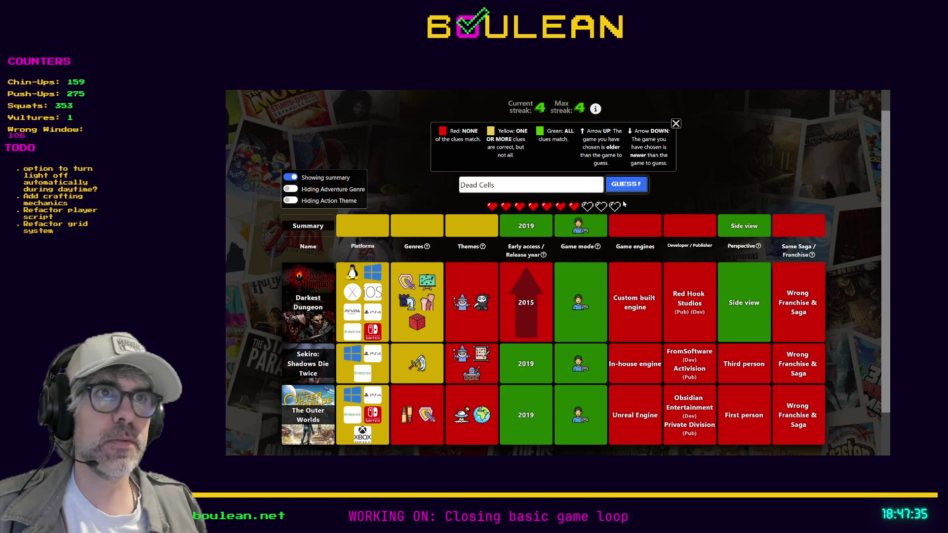
Step: Submit Dead Cells, adding a 2017 Heaps.io row, and review the grid; six hearts remain
click(625, 184)
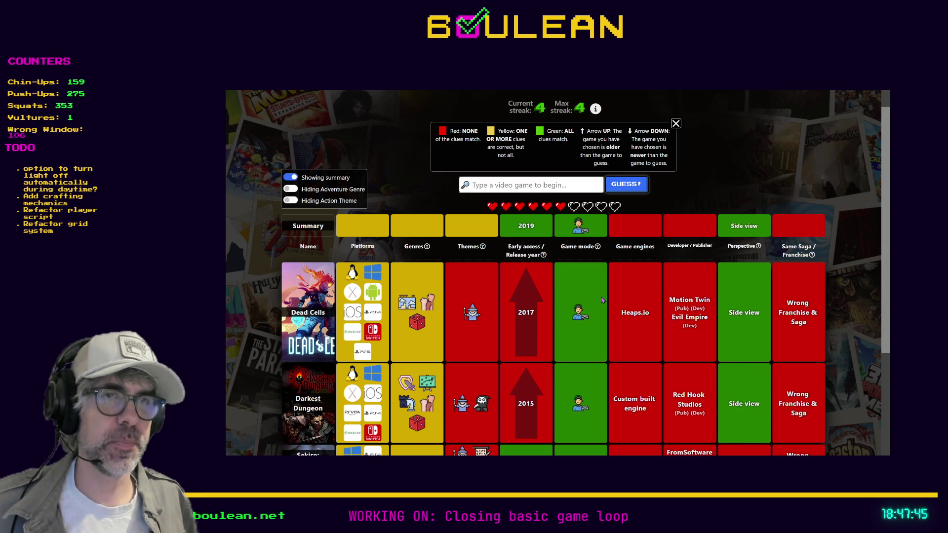
scroll(409, 306, down, 3)
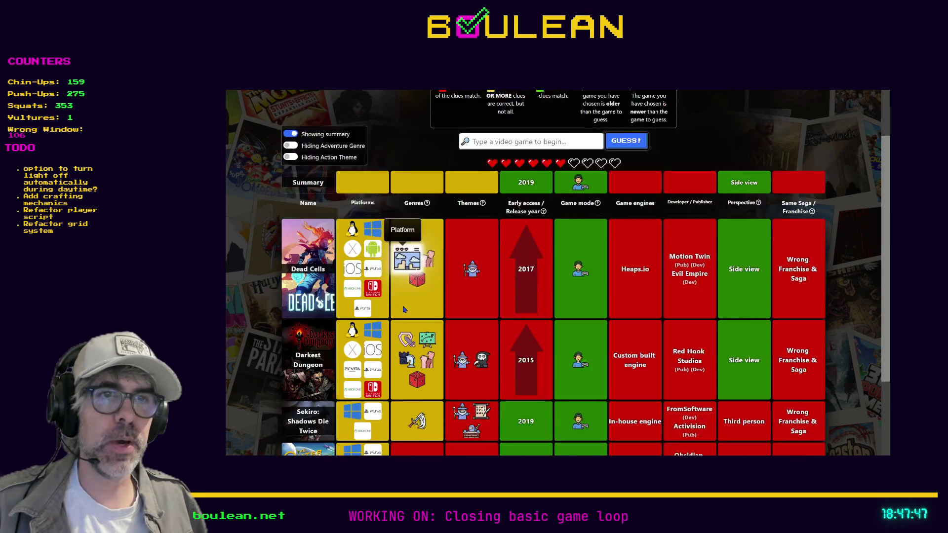
scroll(404, 276, up, 2)
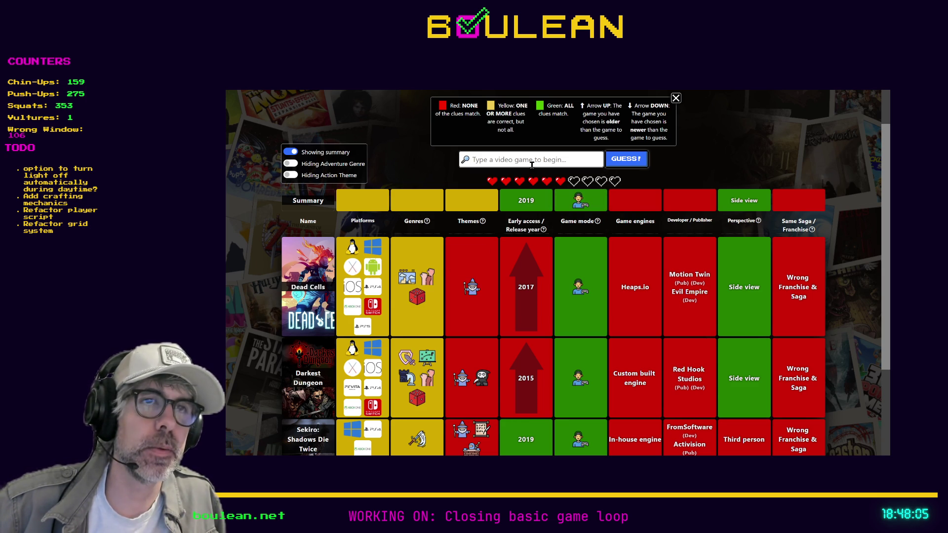
mouse_move(578, 296)
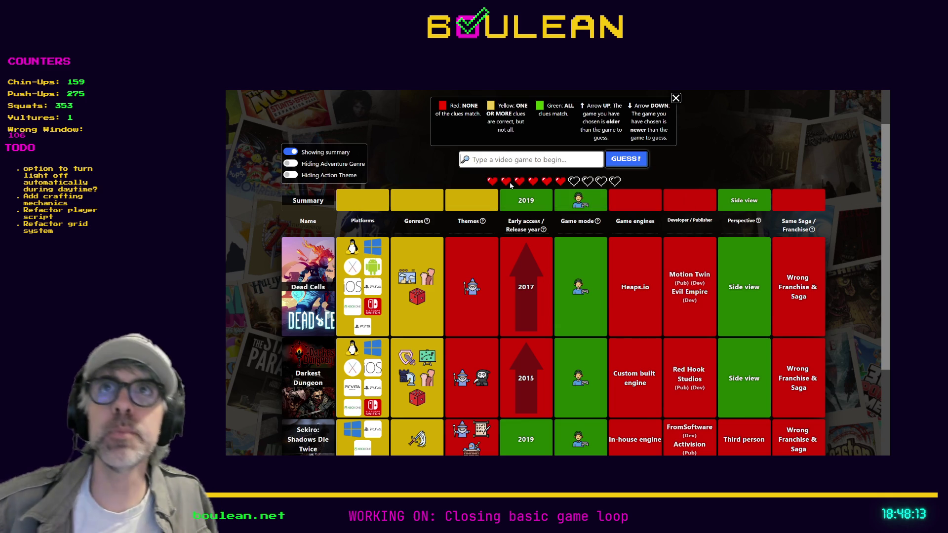
Step: Guess Blasphemous, matching 2019, single-player and side view but not the Unity engine
click(528, 162)
text(blas)
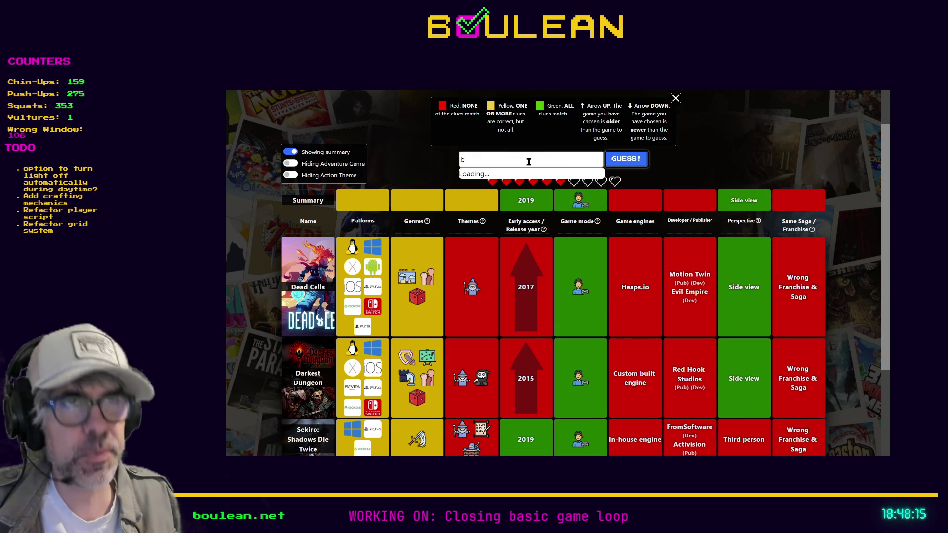
text(ph)
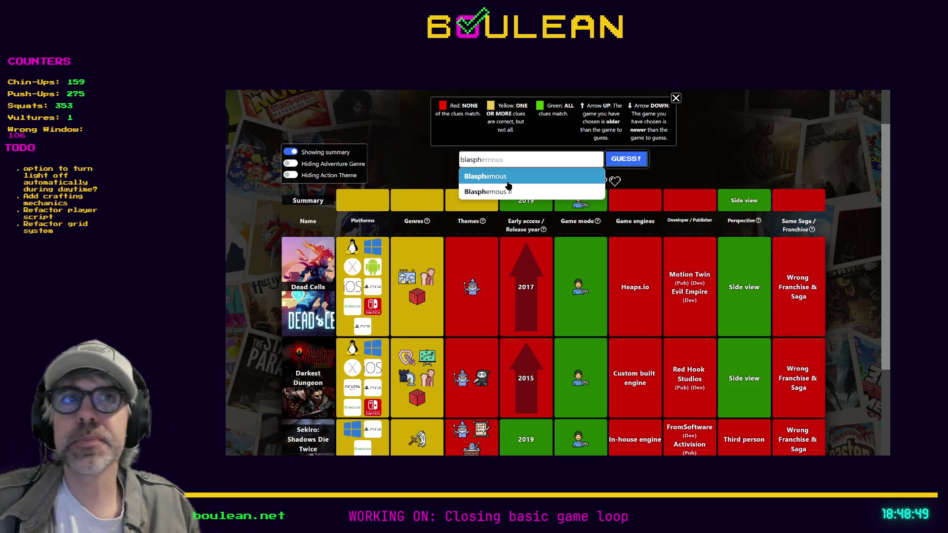
click(507, 182)
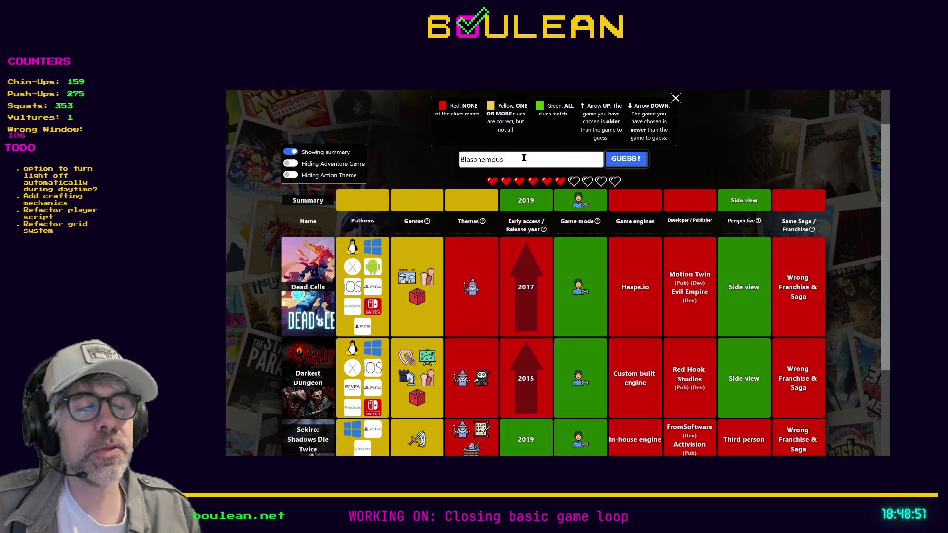
click(635, 160)
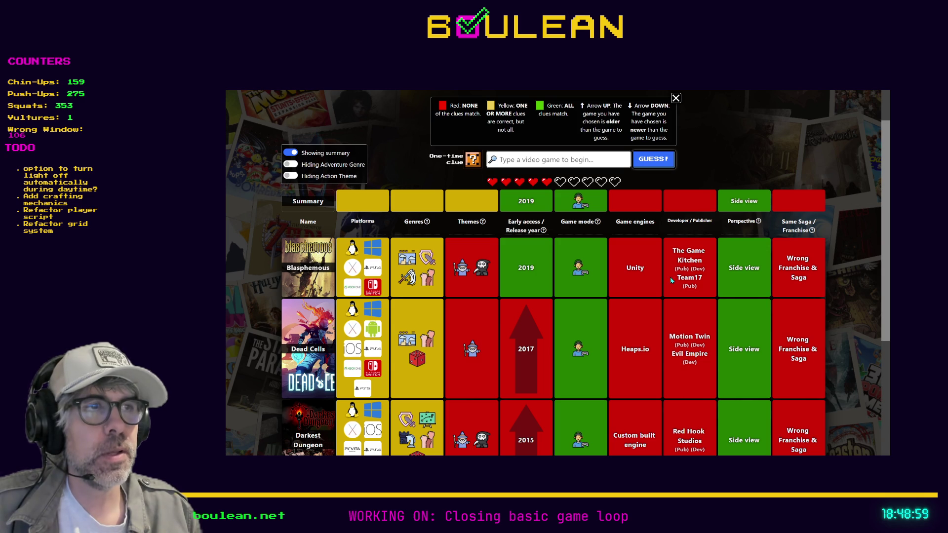
scroll(690, 316, down, 3)
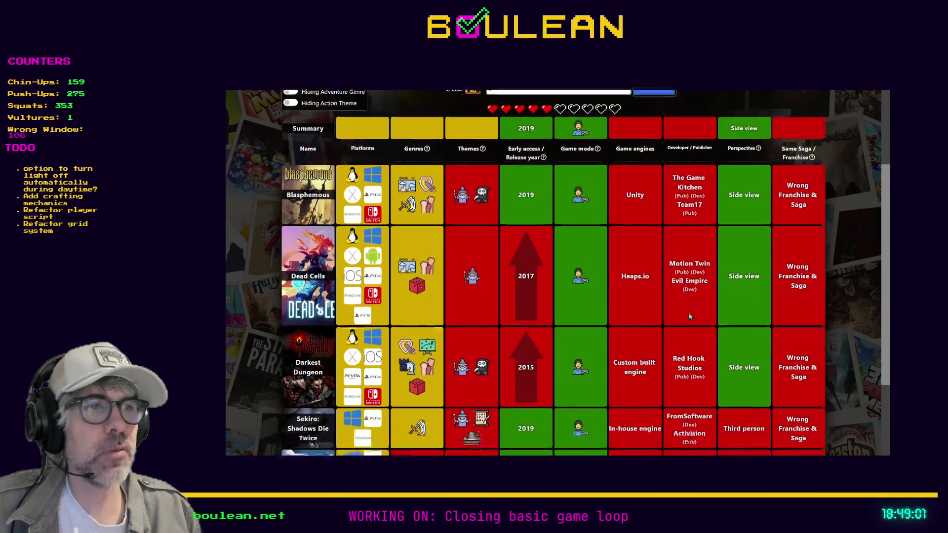
scroll(691, 336, down, 5)
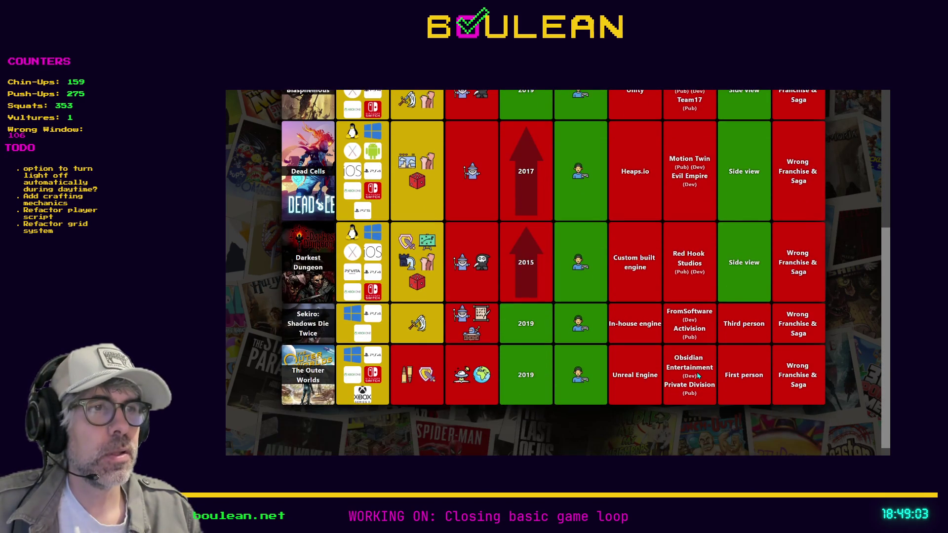
scroll(696, 338, up, 5)
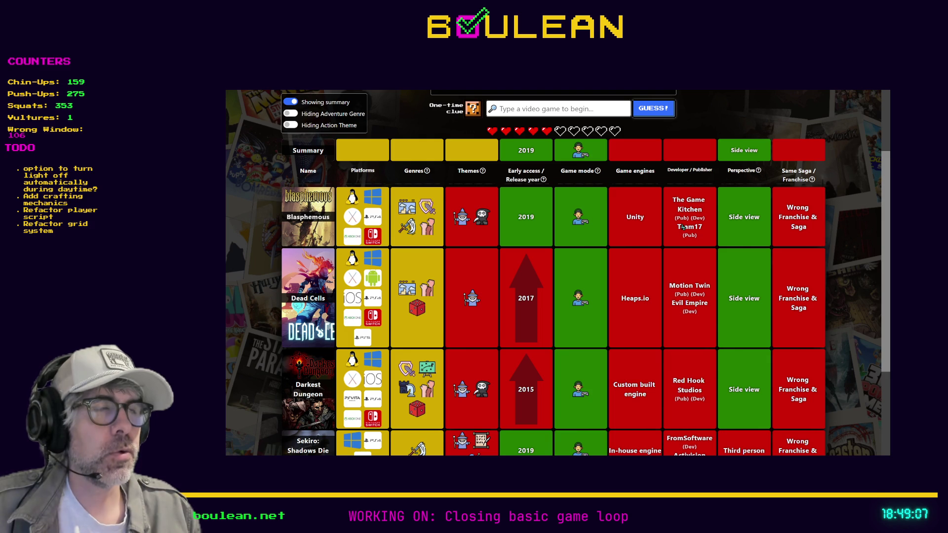
scroll(689, 246, down, 1)
scroll(688, 244, up, 1)
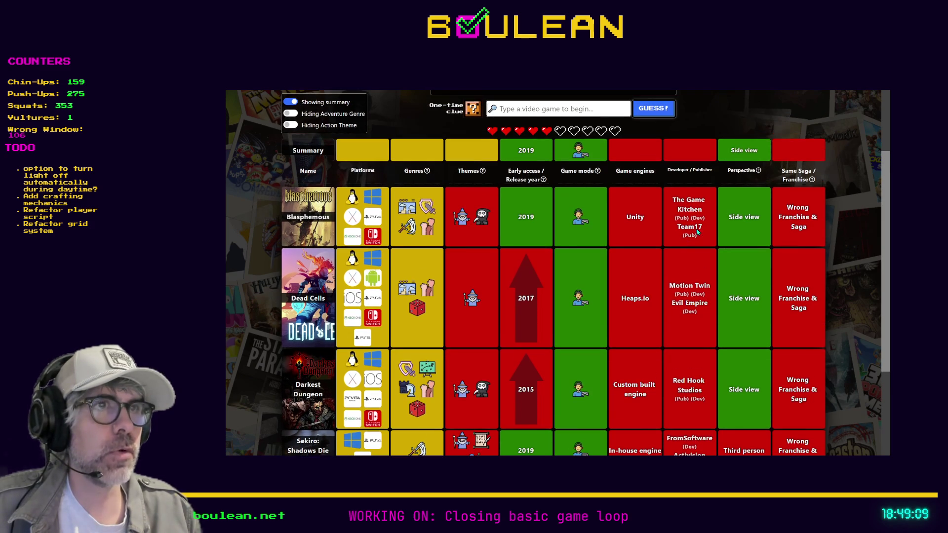
scroll(657, 236, up, 1)
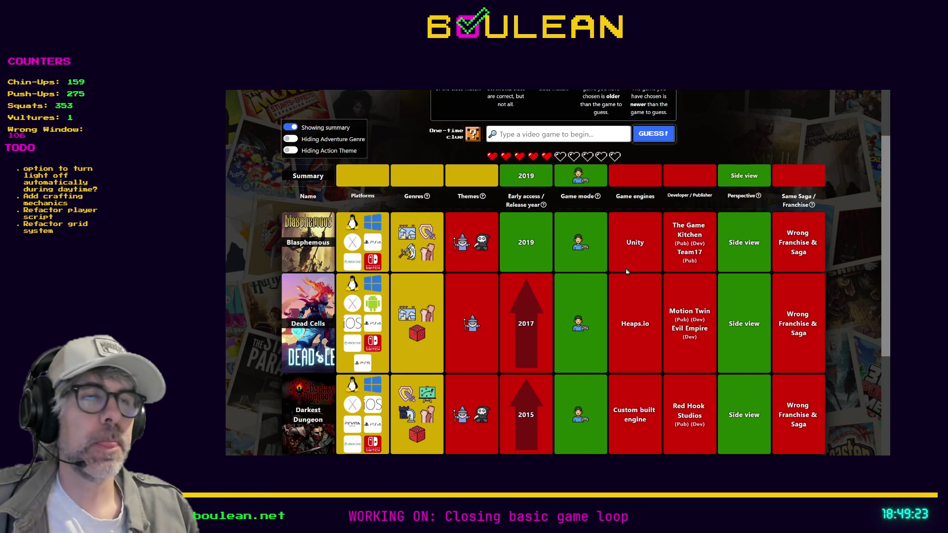
scroll(640, 286, up, 1)
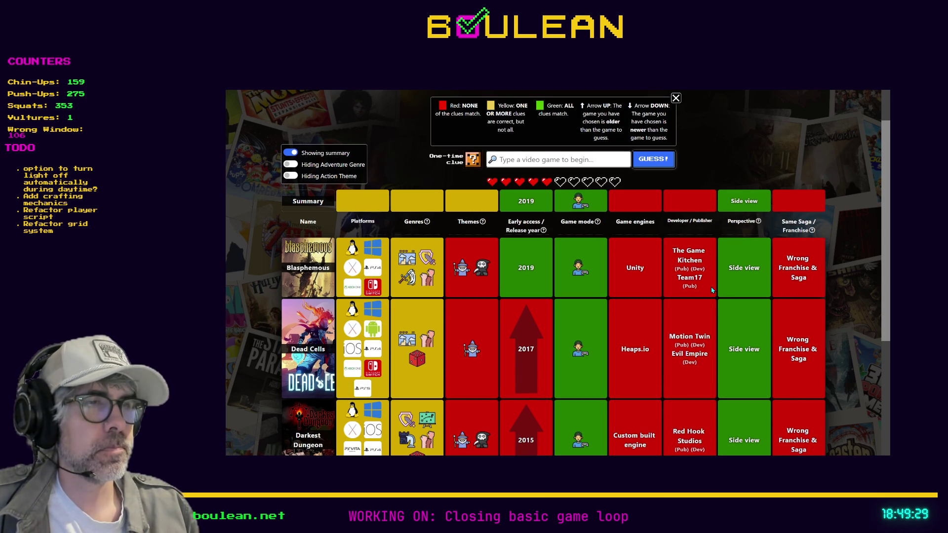
scroll(712, 289, up, 1)
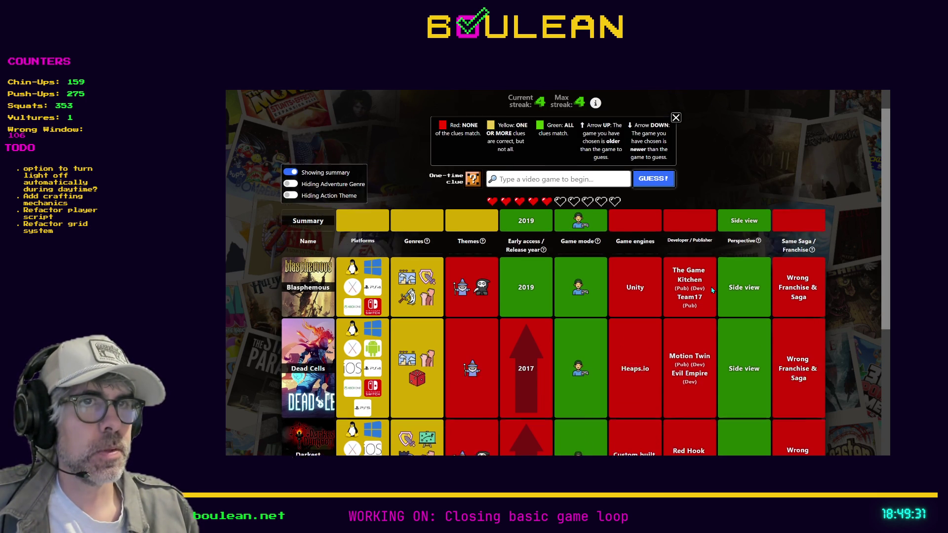
scroll(712, 289, up, 1)
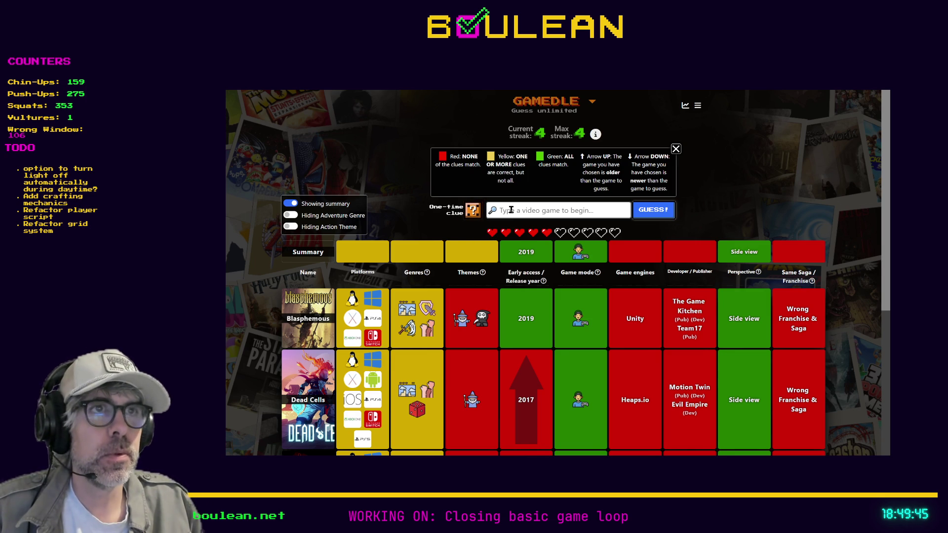
Step: Reveal the developer clue, Askiisoft with publisher Devolver Digital, then search for 'dungeon'
click(473, 213)
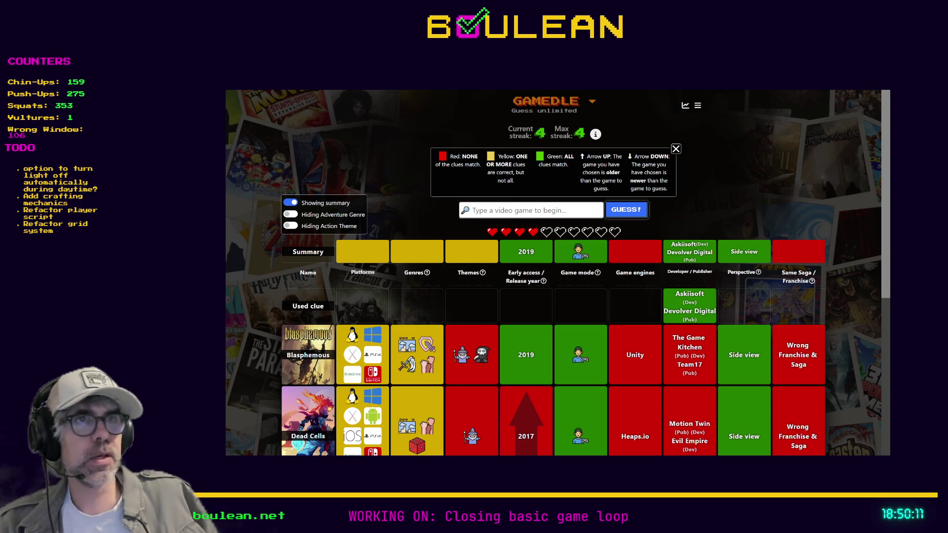
click(510, 208)
text(dunge)
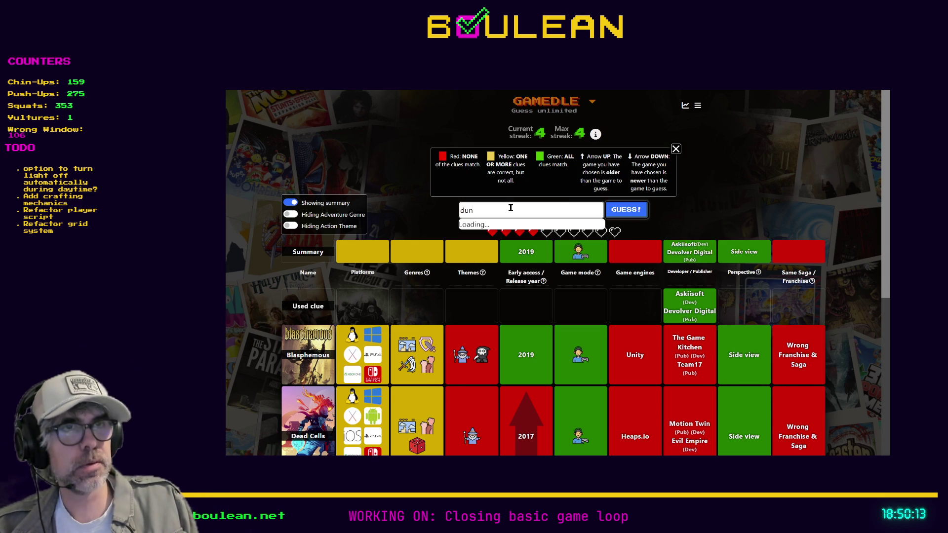
text(on)
Step: Clear the 'dungeon' text from the guess search box
scroll(549, 247, down, 3)
scroll(548, 248, down, 3)
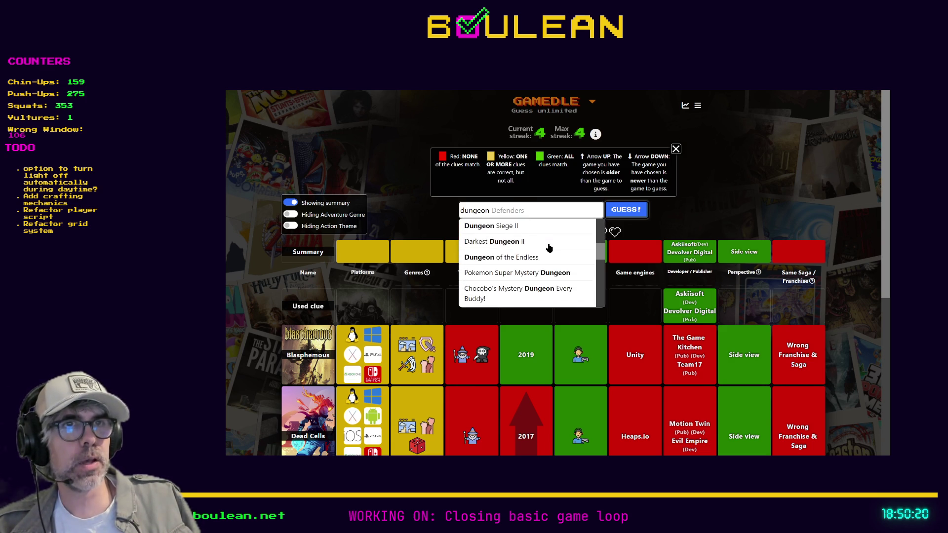
double_click(542, 211)
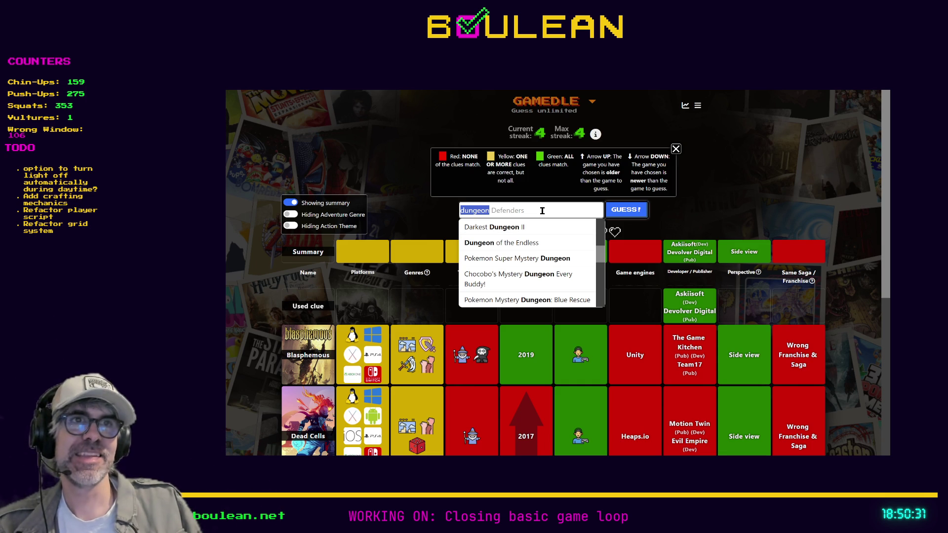
key(BackSpace)
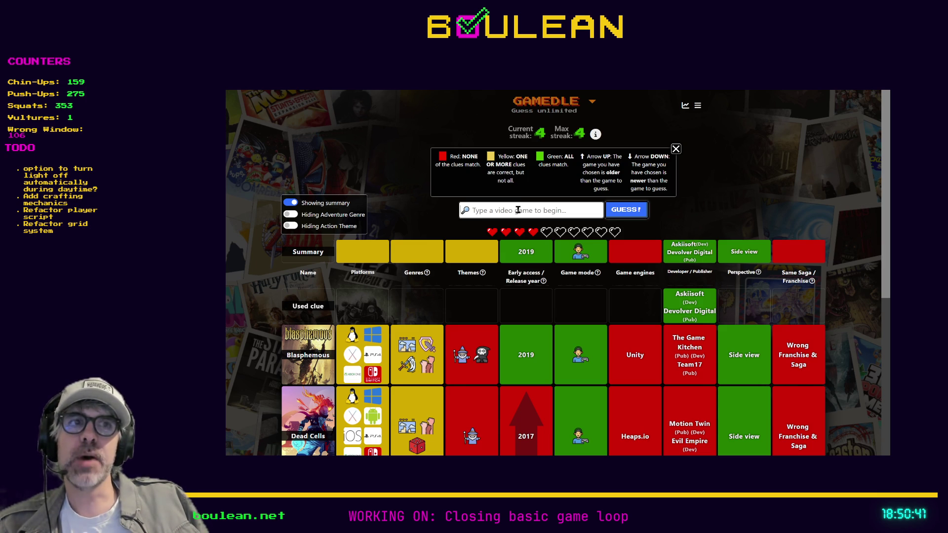
Step: Replace the Microsoft Minesweeper pick with 'Pedro' to bring up My Friend Pedro
text(Mine)
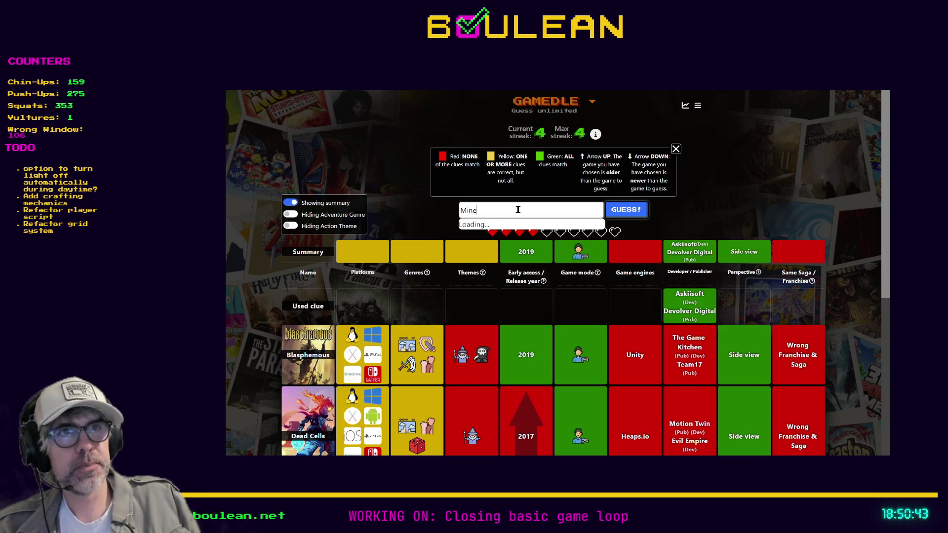
text(sw)
click(557, 225)
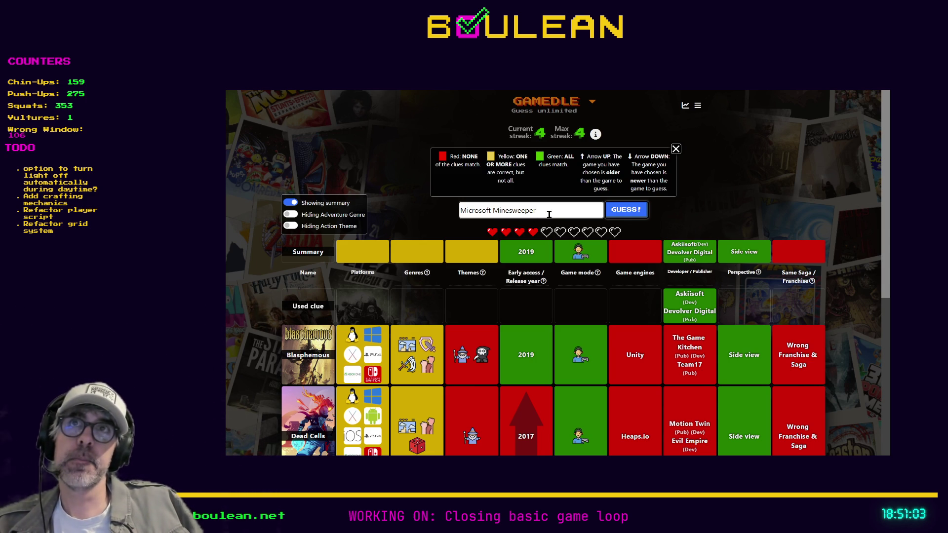
click(549, 214)
key(ctrl+shift+Left)
key(ctrl+shift+Left)
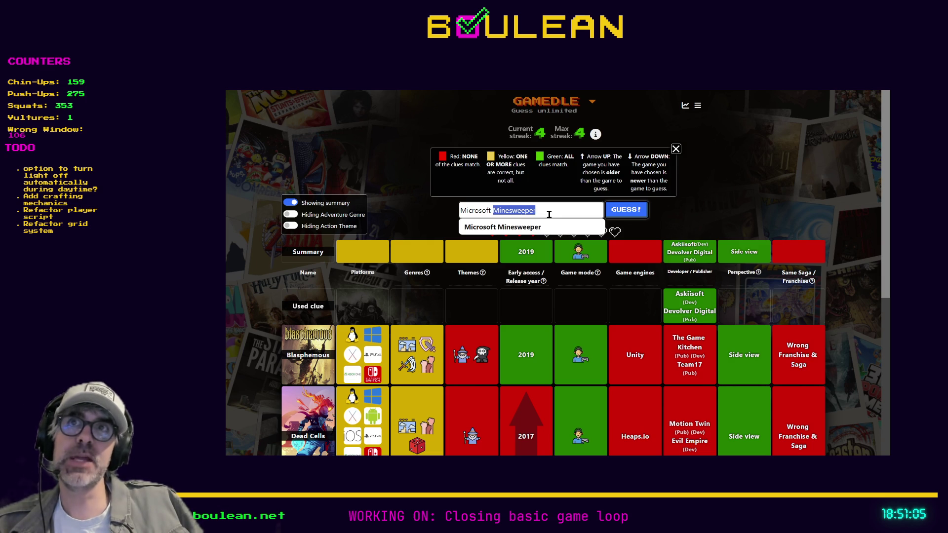
text(Pedro)
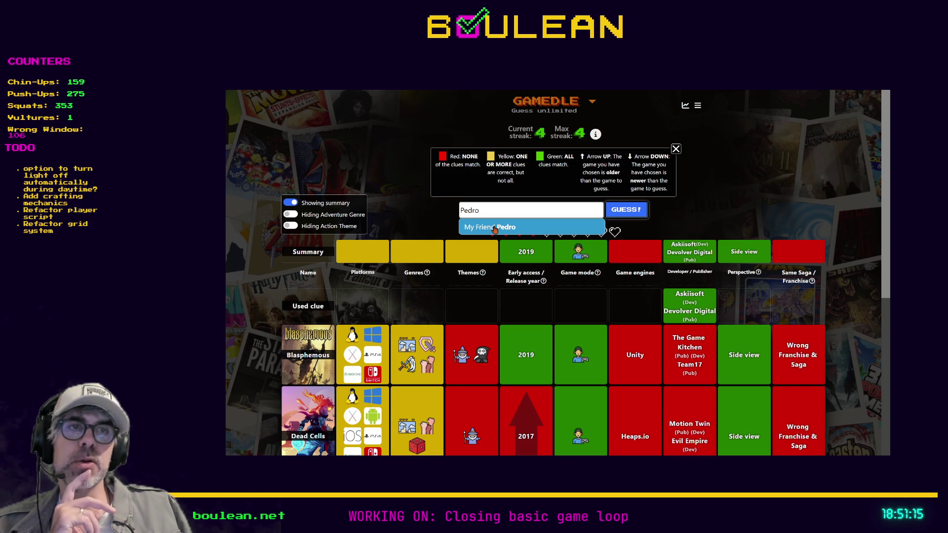
Step: Submit My Friend Pedro, matching 2019, themes, game mode and side view
click(495, 228)
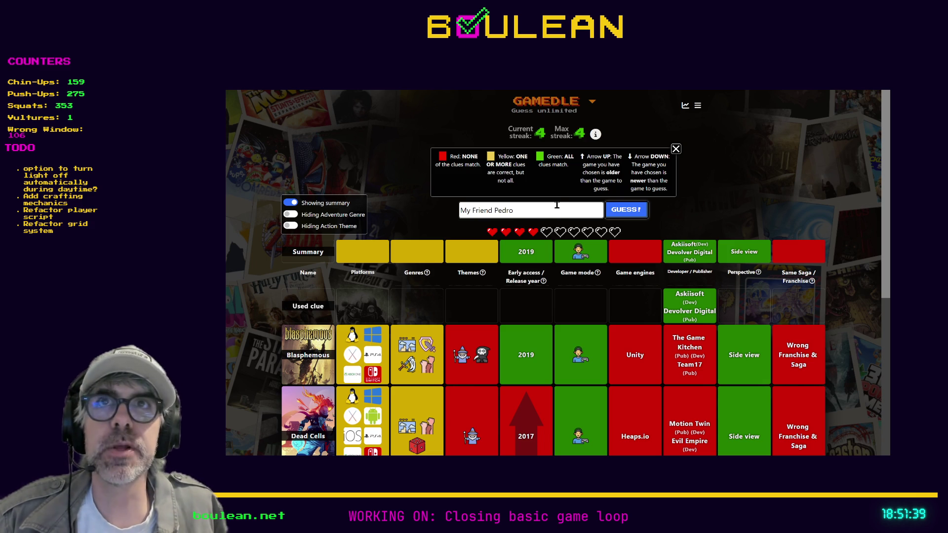
click(624, 213)
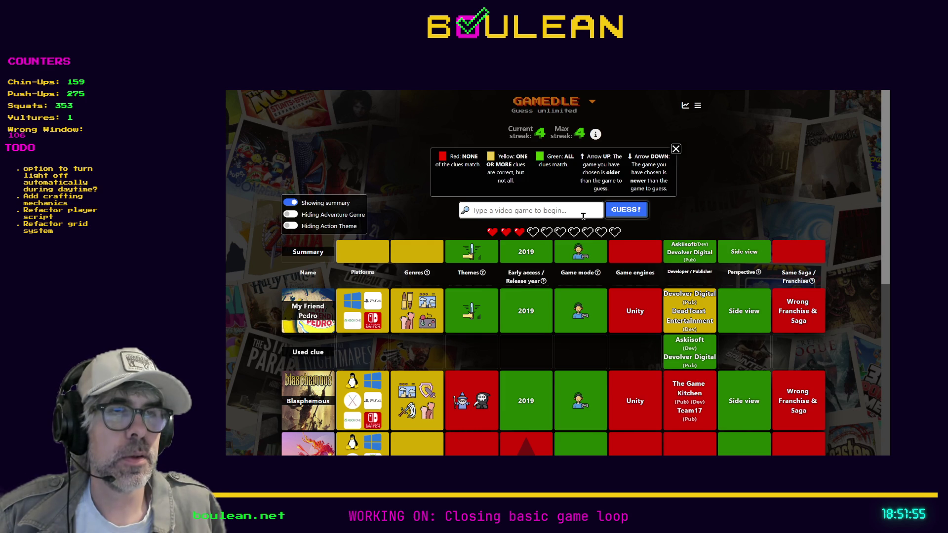
scroll(457, 346, down, 3)
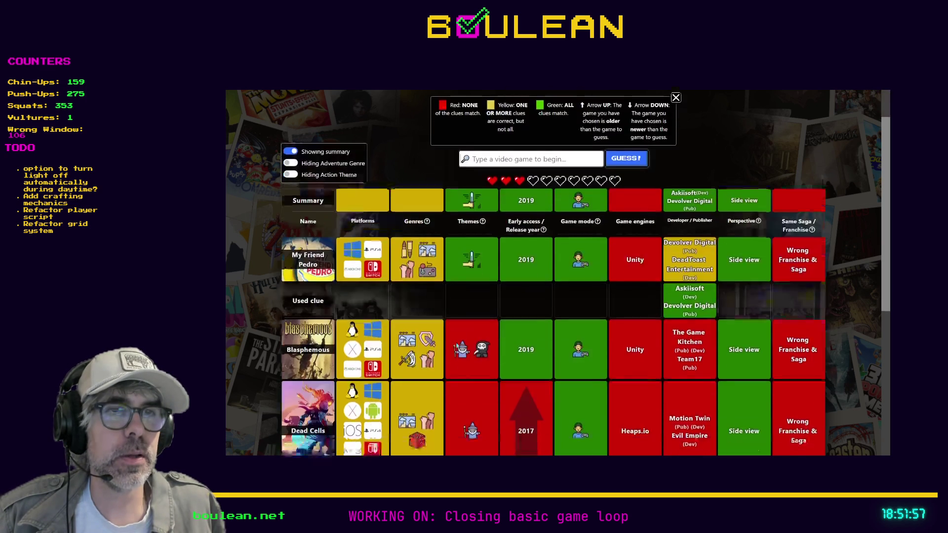
scroll(457, 346, up, 3)
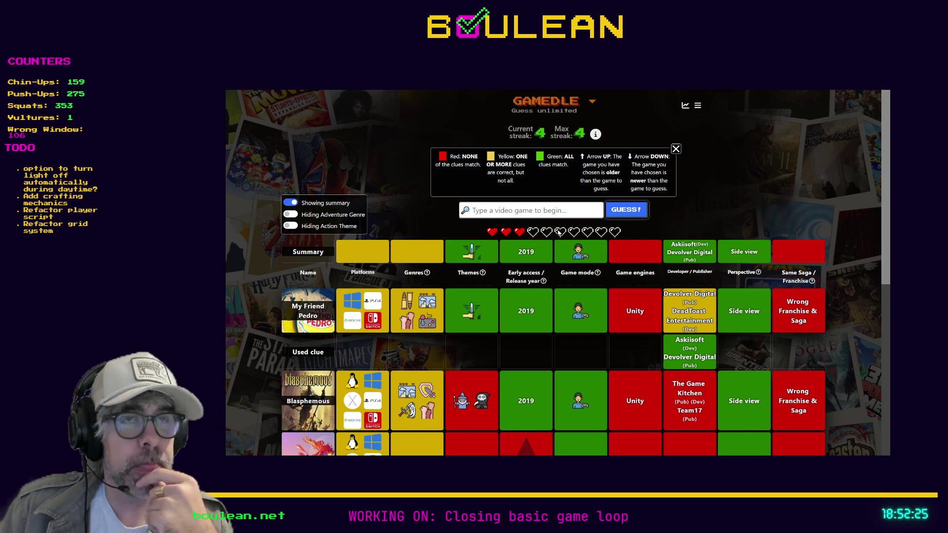
scroll(469, 293, down, 1)
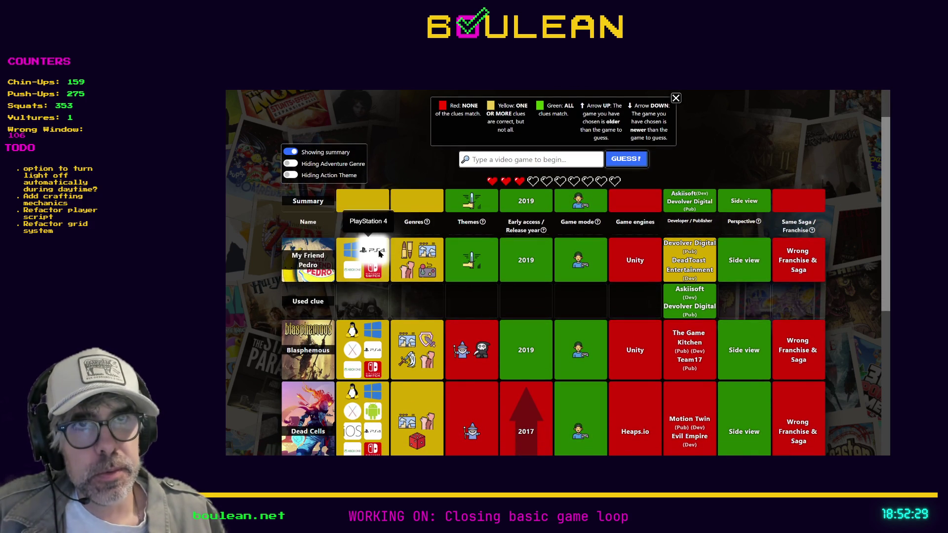
scroll(371, 283, down, 5)
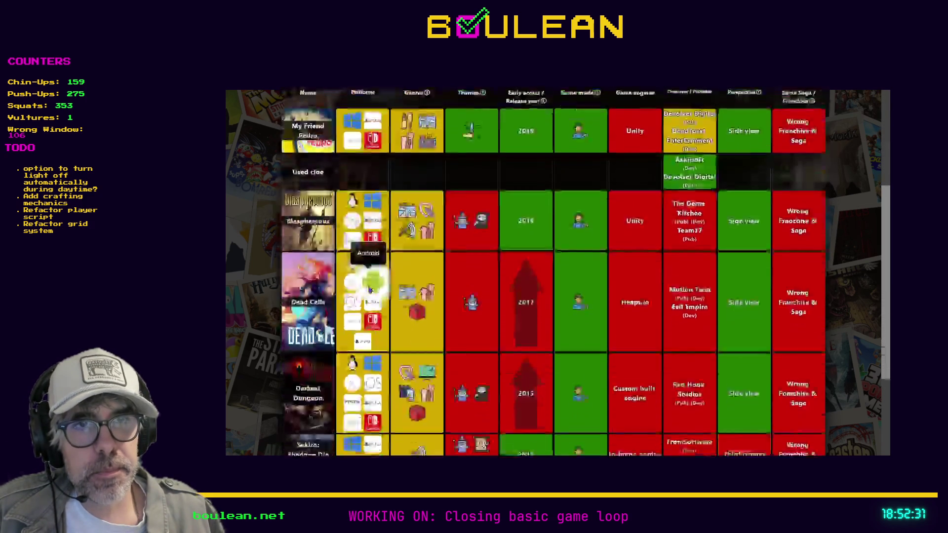
scroll(370, 307, up, 3)
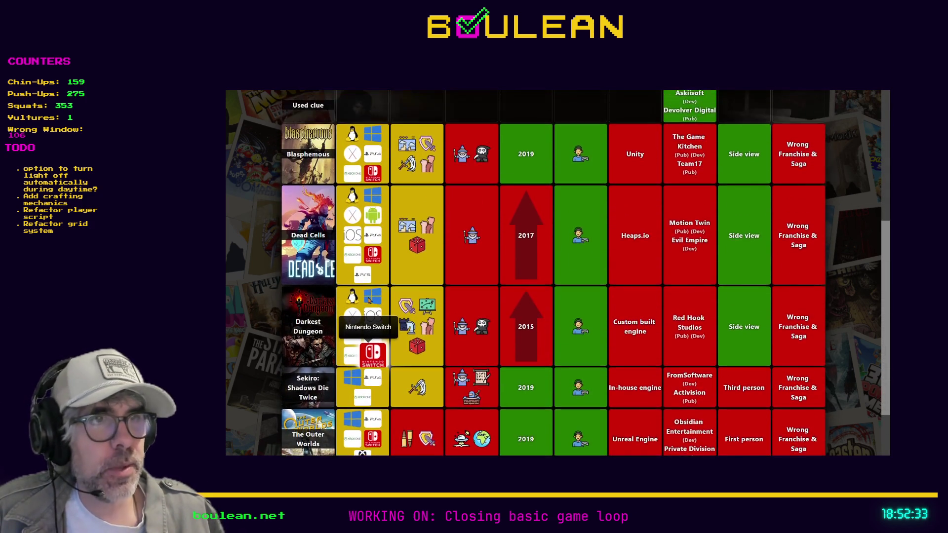
scroll(369, 299, up, 3)
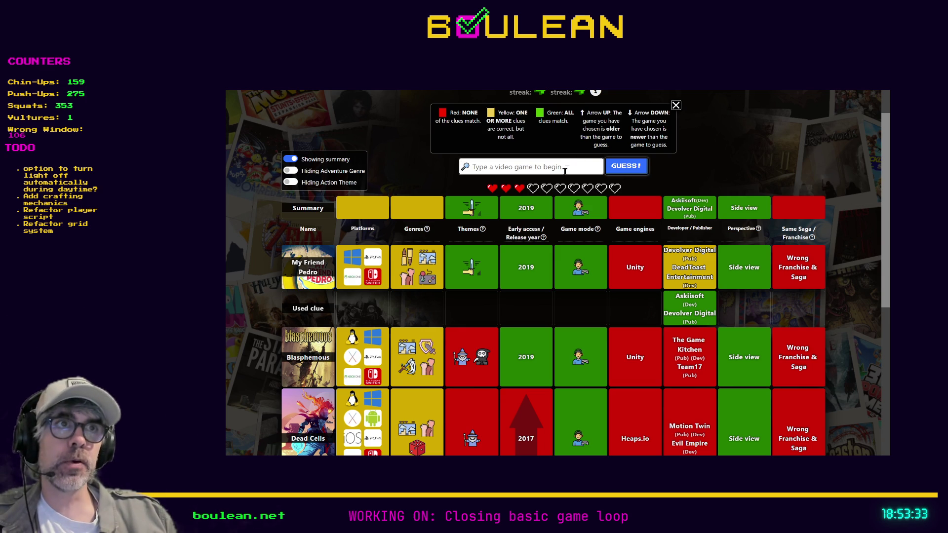
Step: Guess Noita, matching 2019, game mode and side view but not engine or developer
text(Noita)
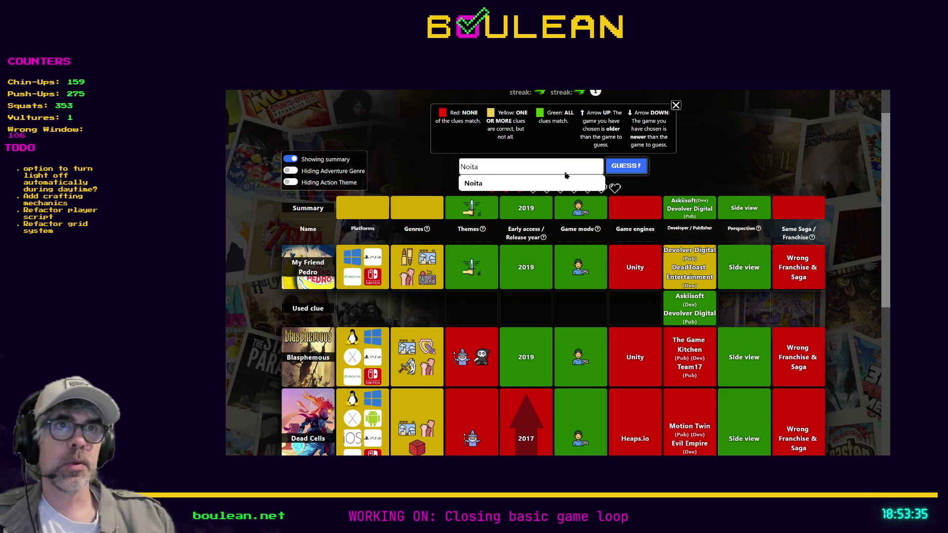
click(498, 182)
click(619, 172)
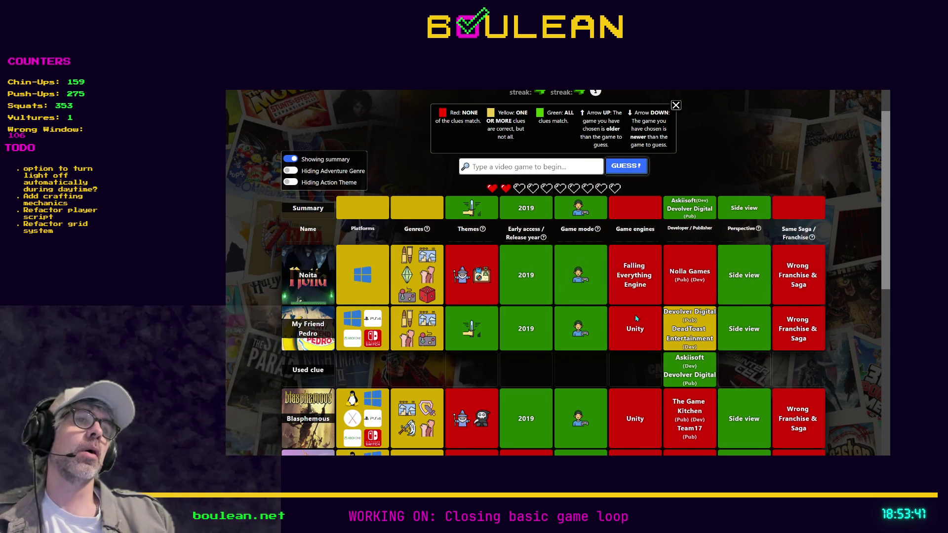
mouse_move(468, 333)
mouse_move(471, 212)
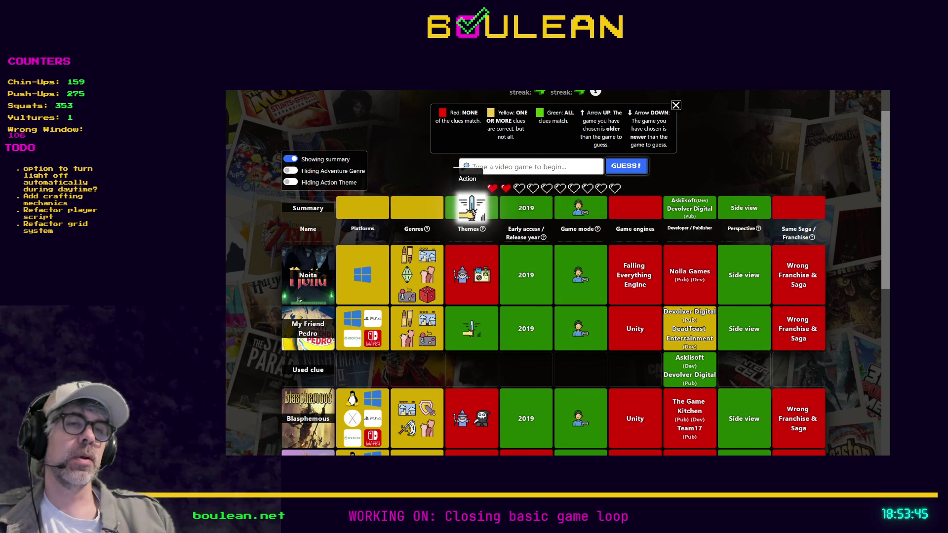
mouse_move(481, 279)
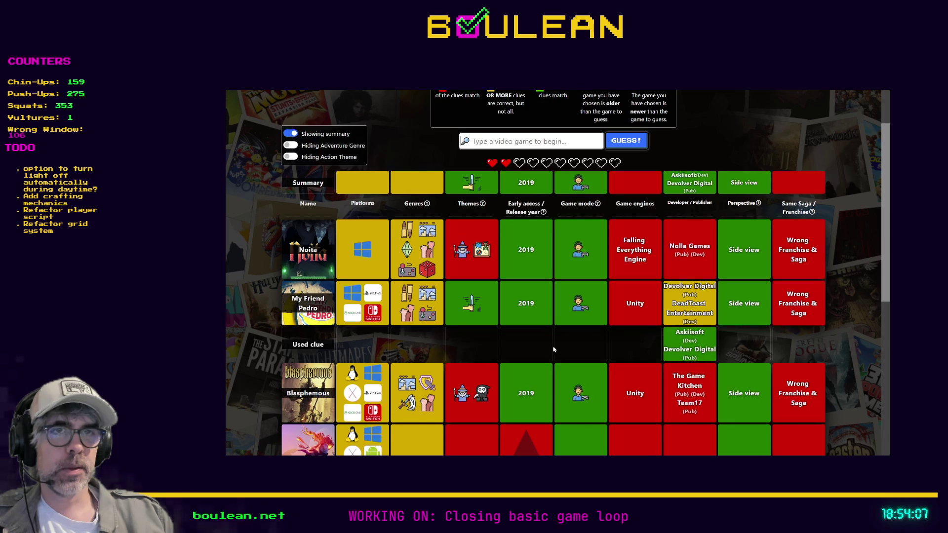
scroll(555, 353, down, 1)
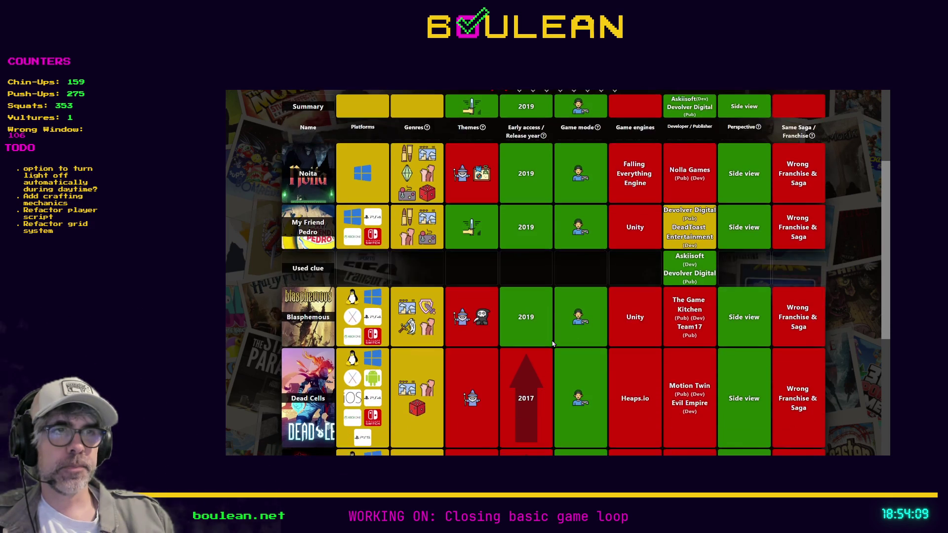
scroll(552, 344, down, 2)
scroll(553, 344, up, 3)
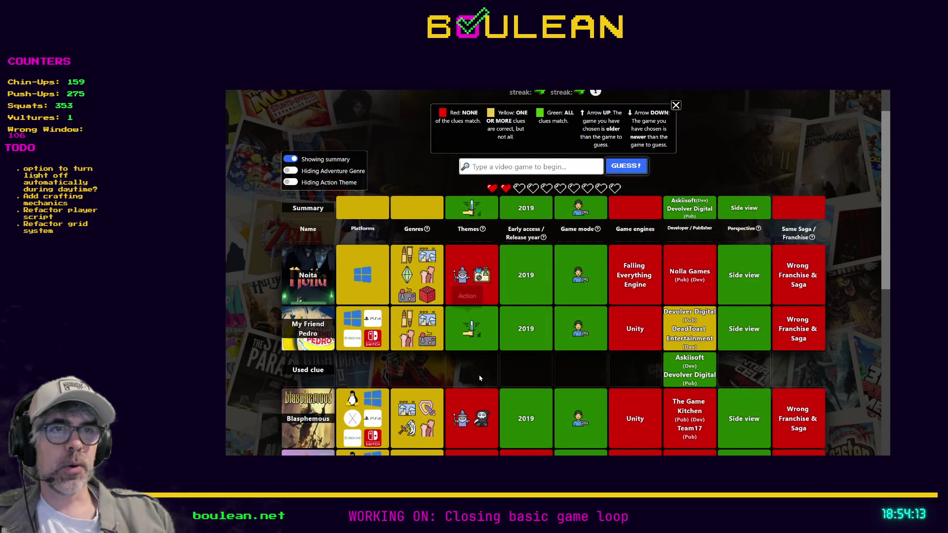
scroll(474, 365, down, 1)
scroll(461, 390, down, 1)
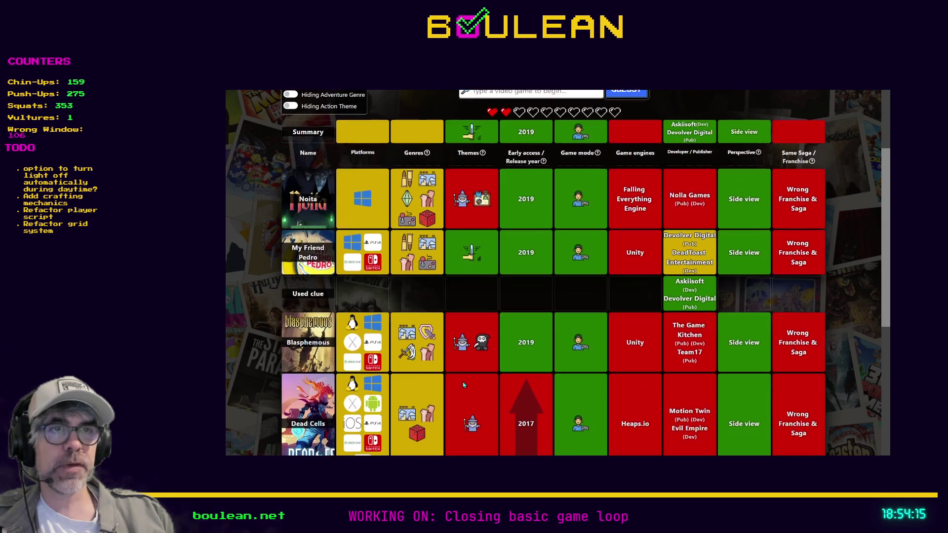
scroll(468, 385, down, 2)
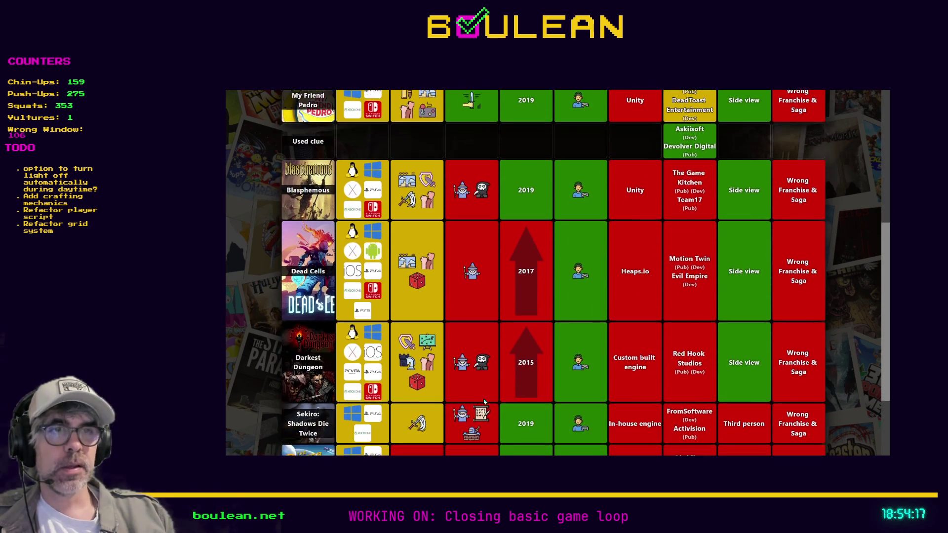
scroll(474, 394, down, 1)
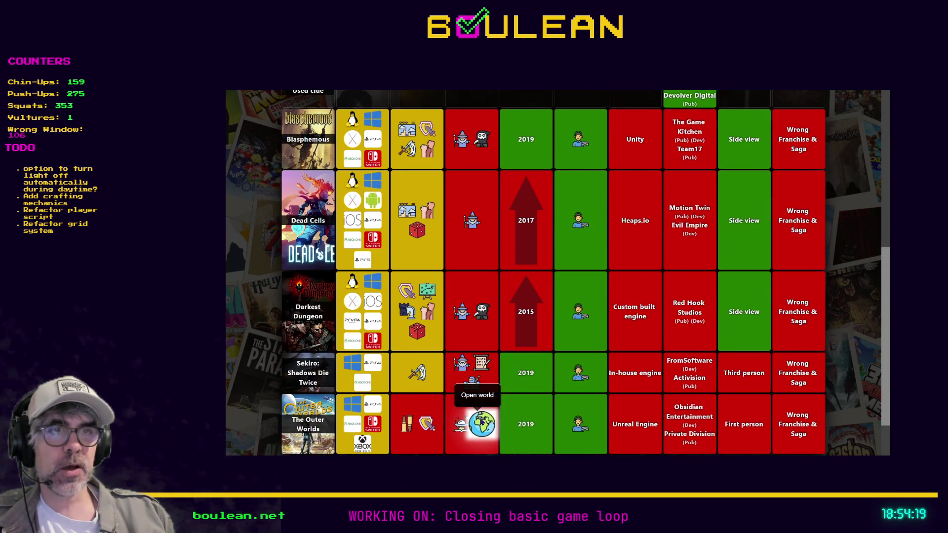
scroll(472, 408, down, 1)
scroll(469, 411, up, 5)
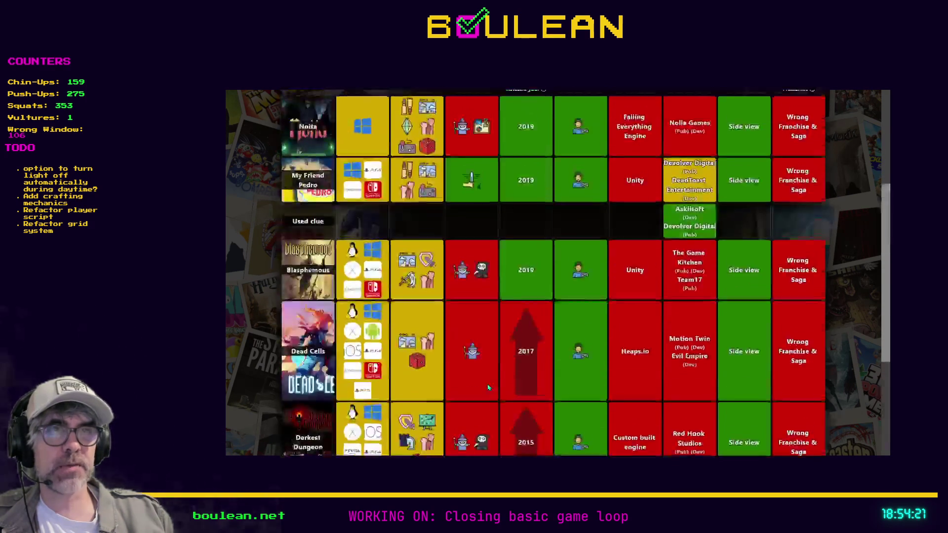
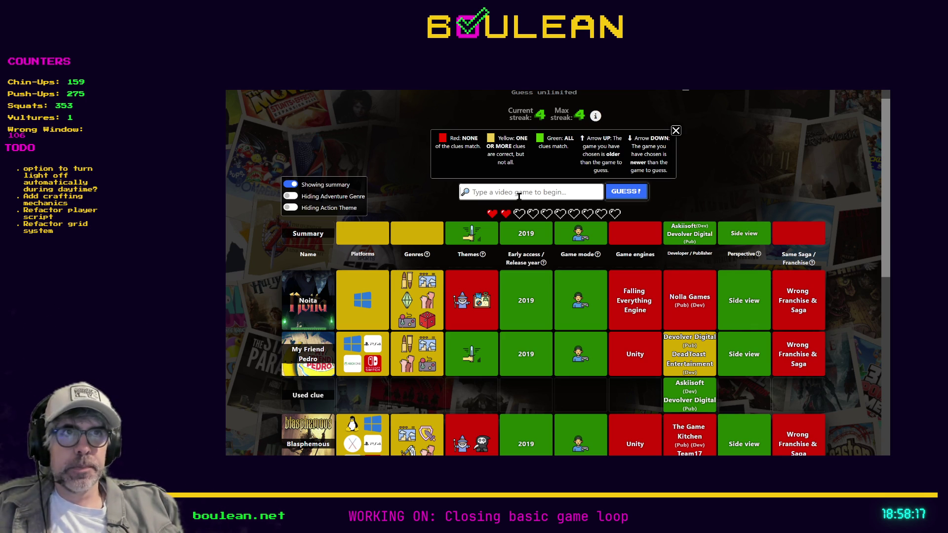
Step: Search the guess box for 'sokoban', then 'sakob' and 'bon', scanning the suggestions
text(sokoban)
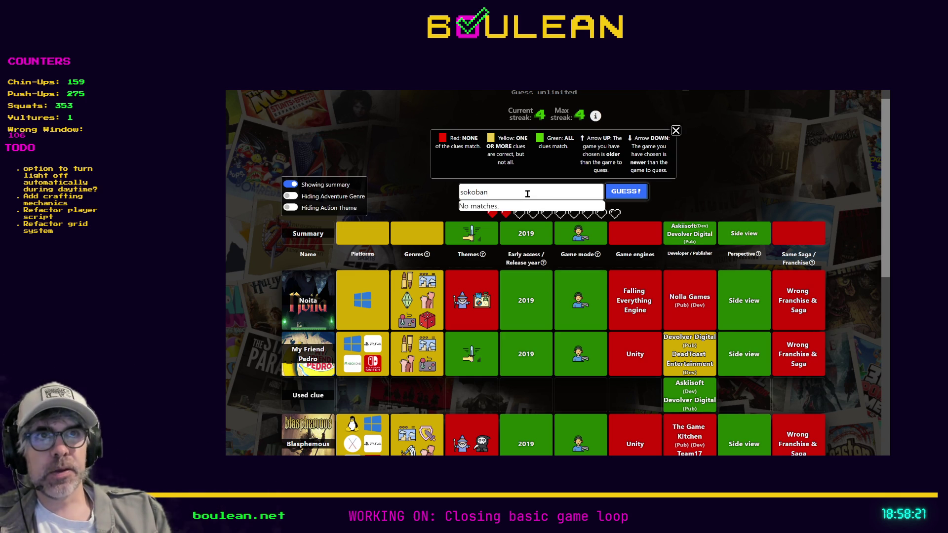
double_click(527, 194)
text(sakob)
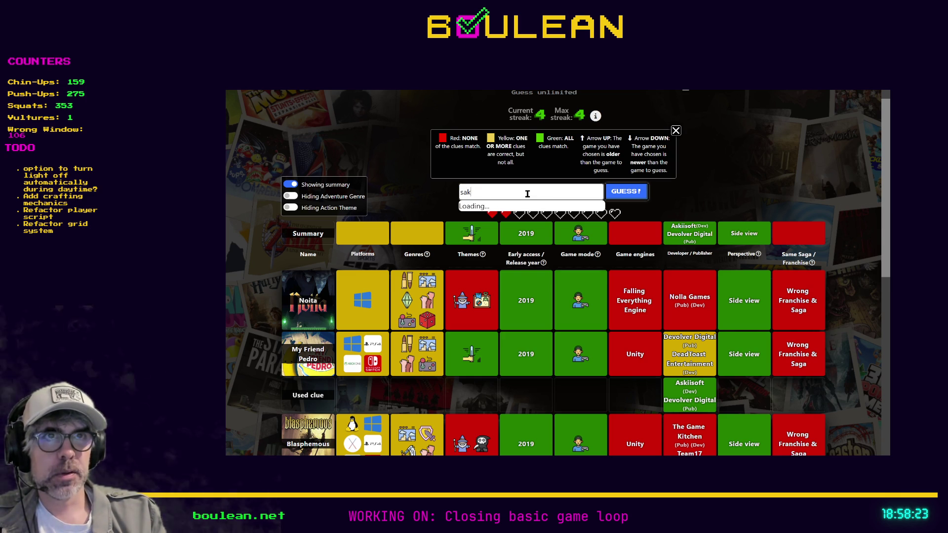
key(ctrl+a)
text(bon)
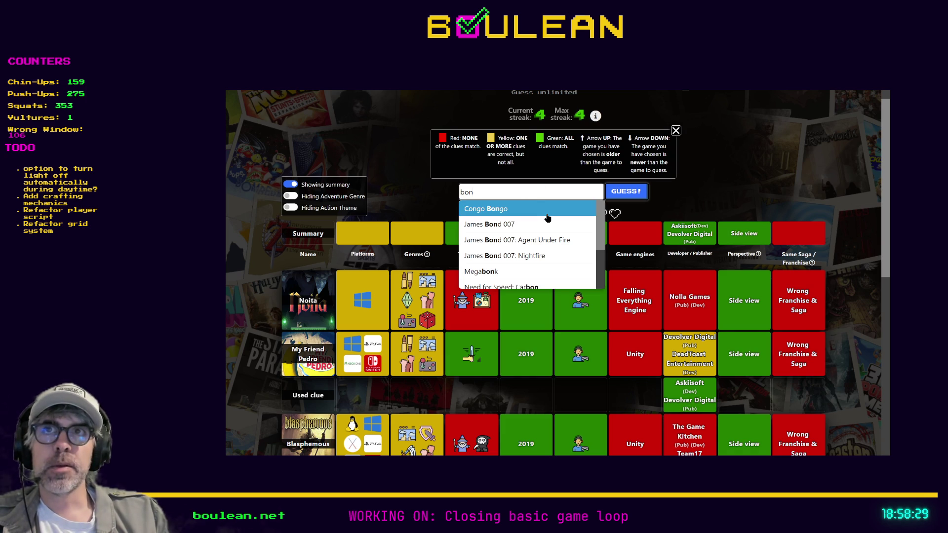
scroll(547, 218, down, 3)
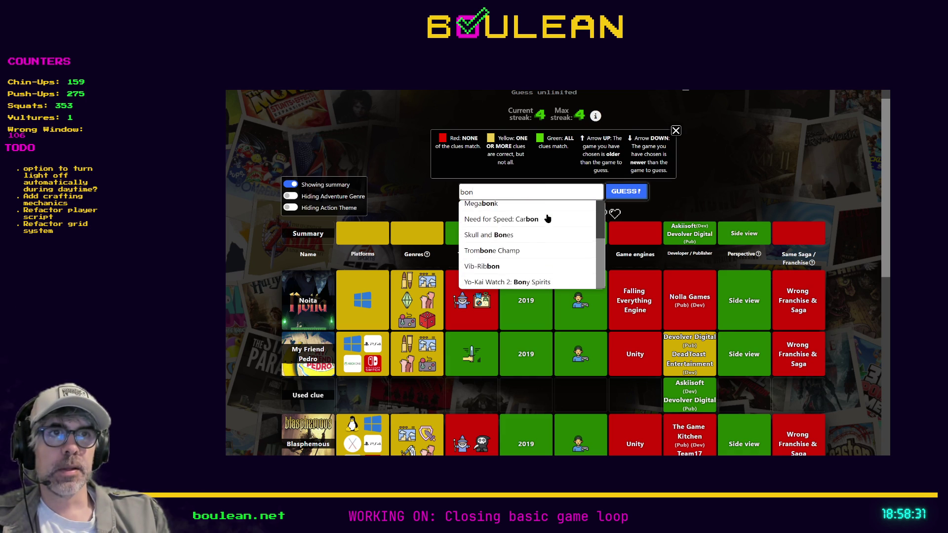
scroll(547, 217, down, 1)
scroll(546, 218, up, 2)
scroll(546, 217, up, 1)
scroll(674, 200, up, 1)
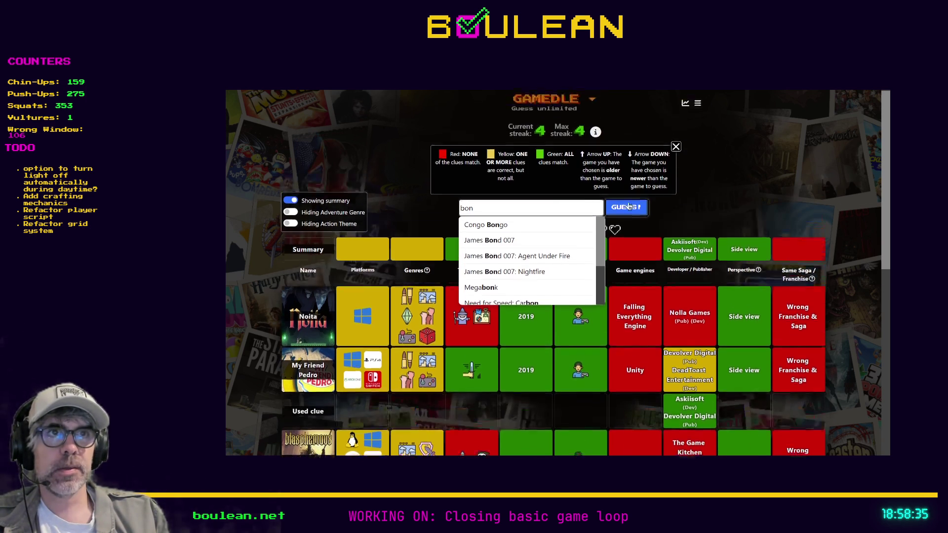
Step: Replace the search with 'sword', then clear the guess box
double_click(536, 209)
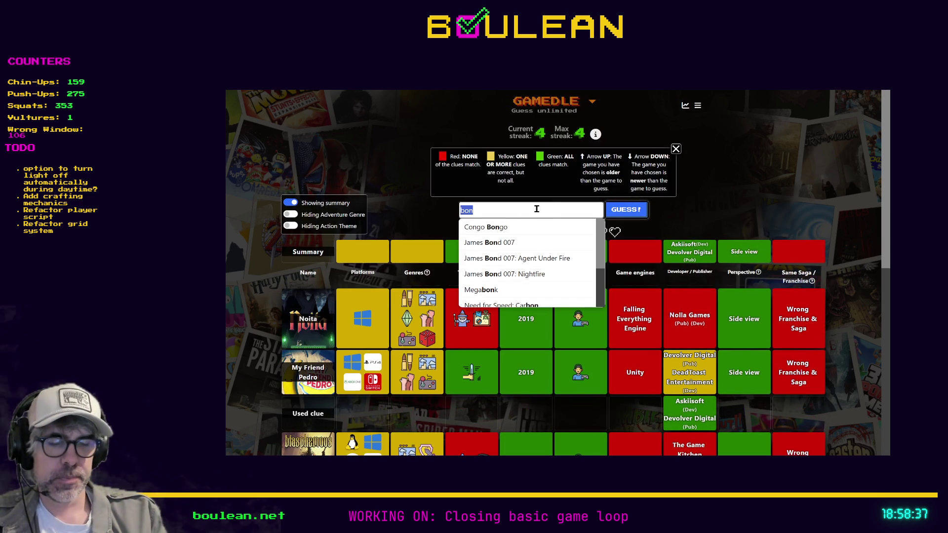
text(sword)
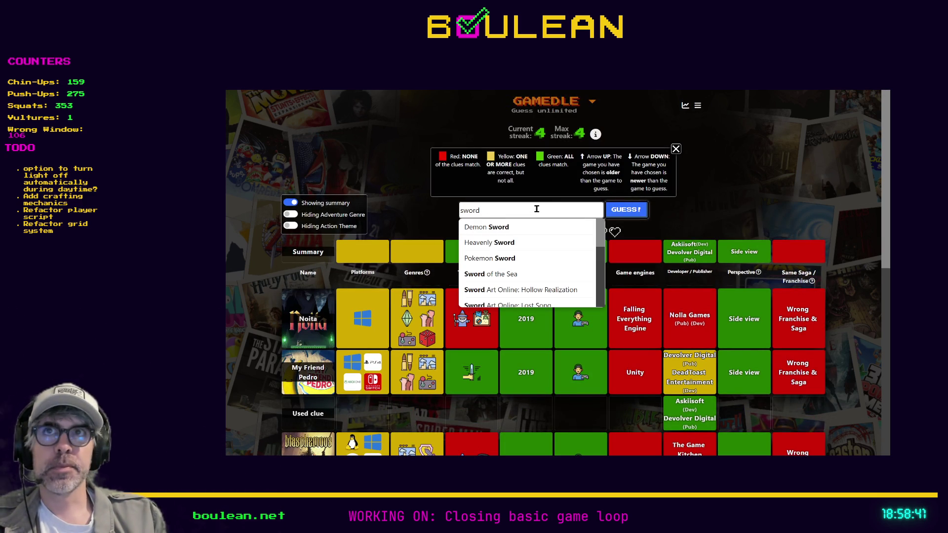
double_click(536, 209)
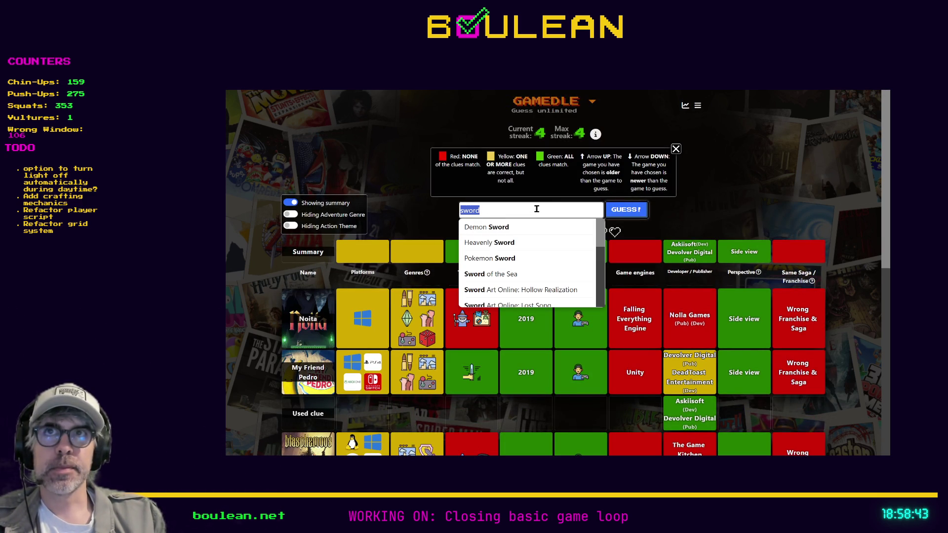
key(BackSpace)
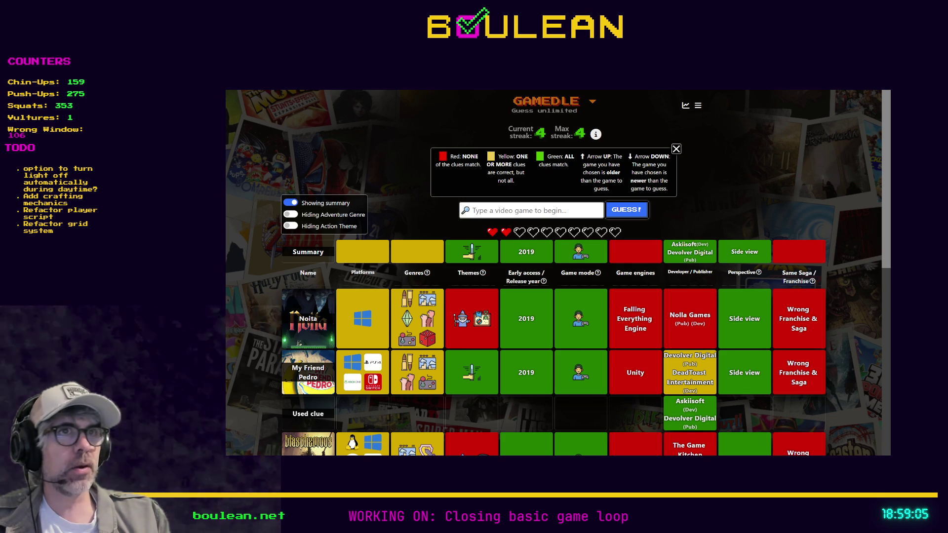
Step: Retry 'sokoban' and discard it, then type 'Castl' and pick Castle Crashers
click(532, 212)
text(sokoban)
double_click(532, 212)
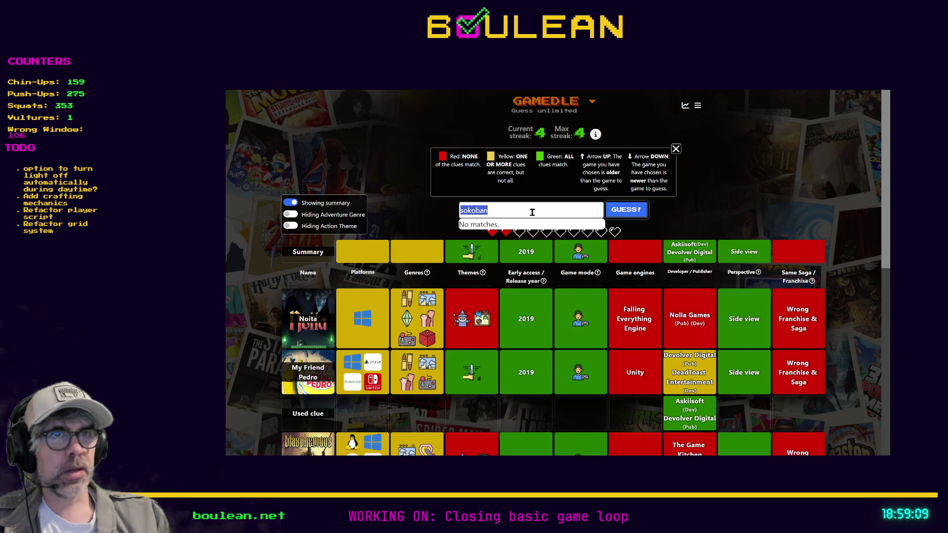
key(BackSpace)
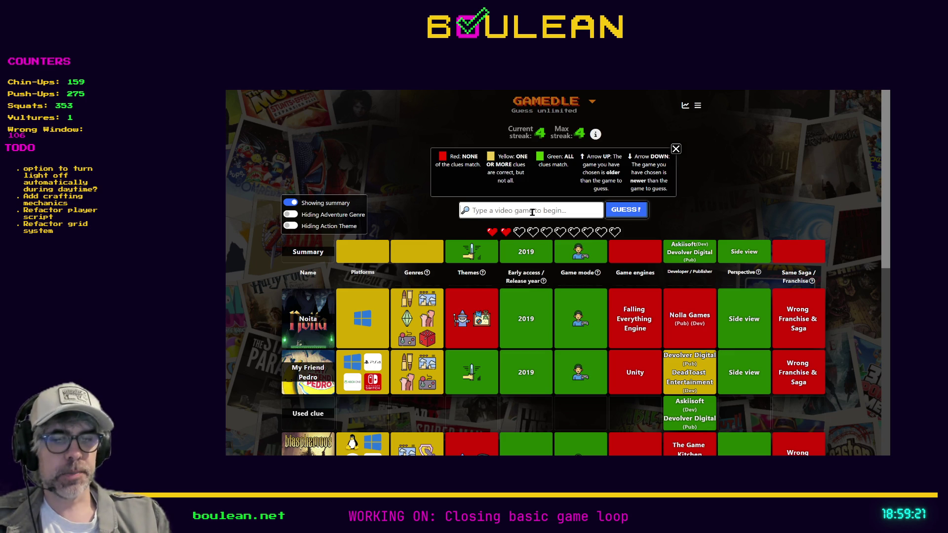
text(Castl)
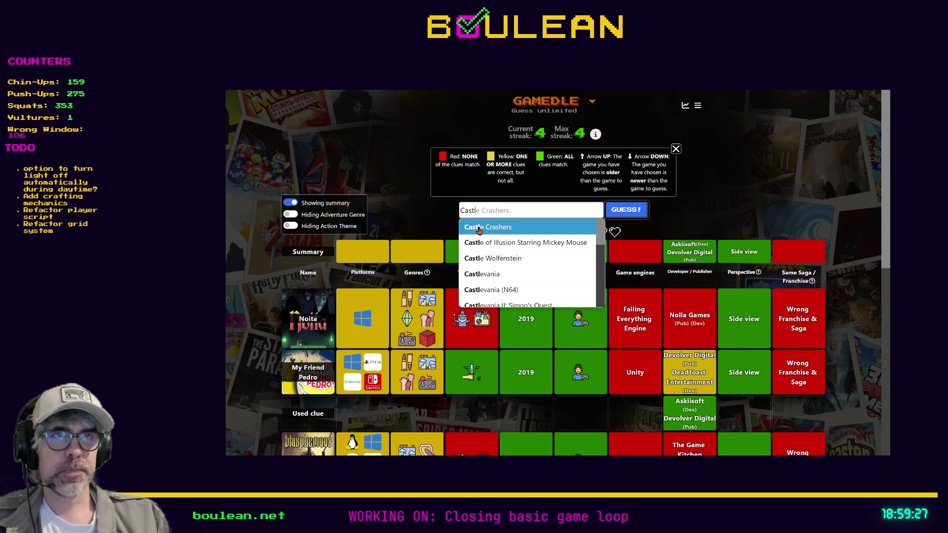
click(477, 229)
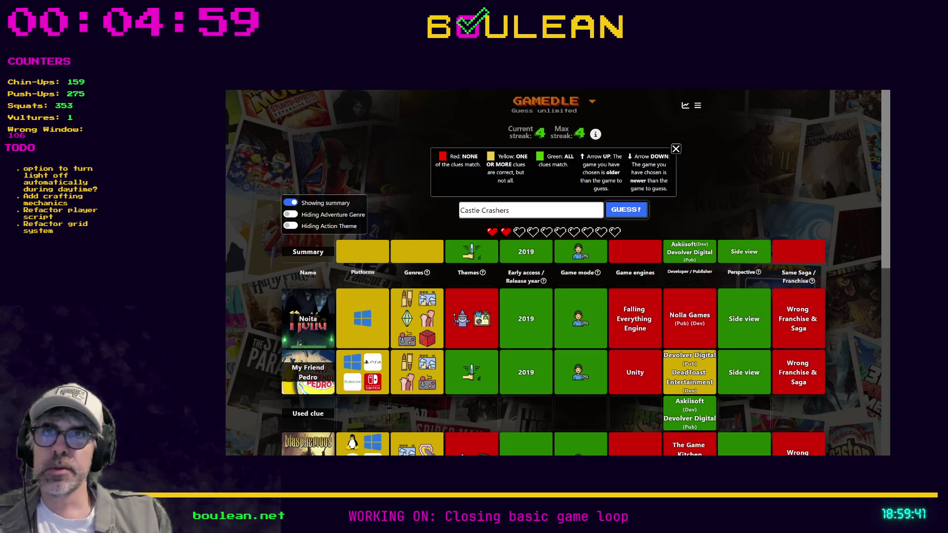
Step: Type 'Barbie p' over the Castle Crashers guess, then delete it to empty the box
click(533, 215)
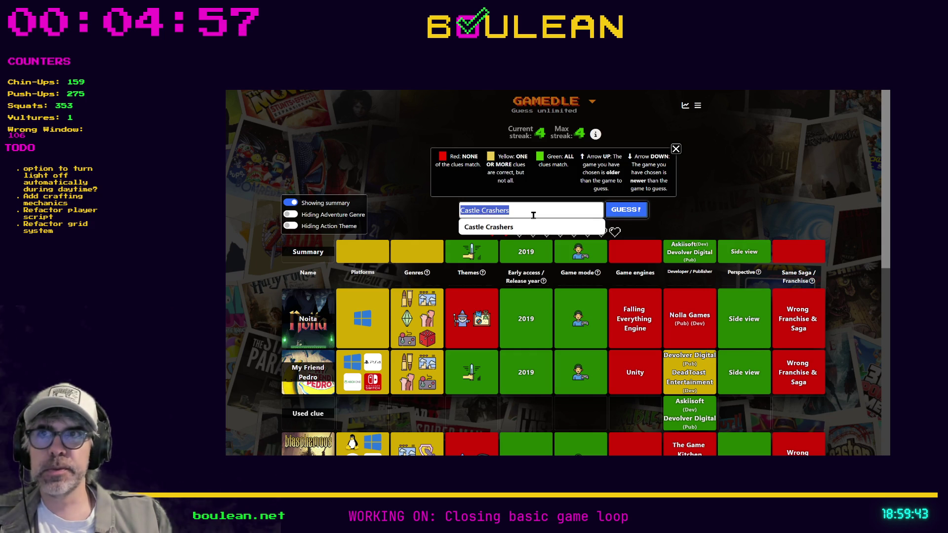
text(Barbie p)
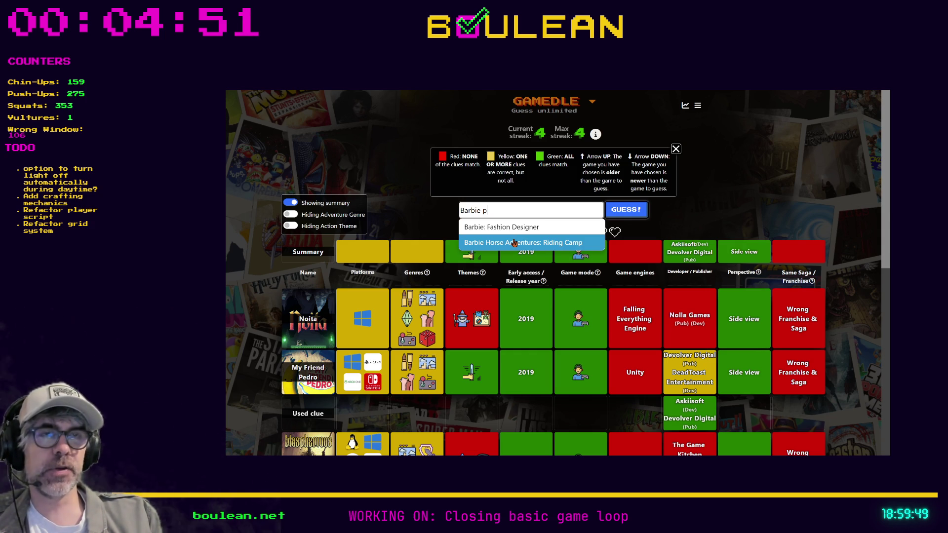
triple_click(508, 214)
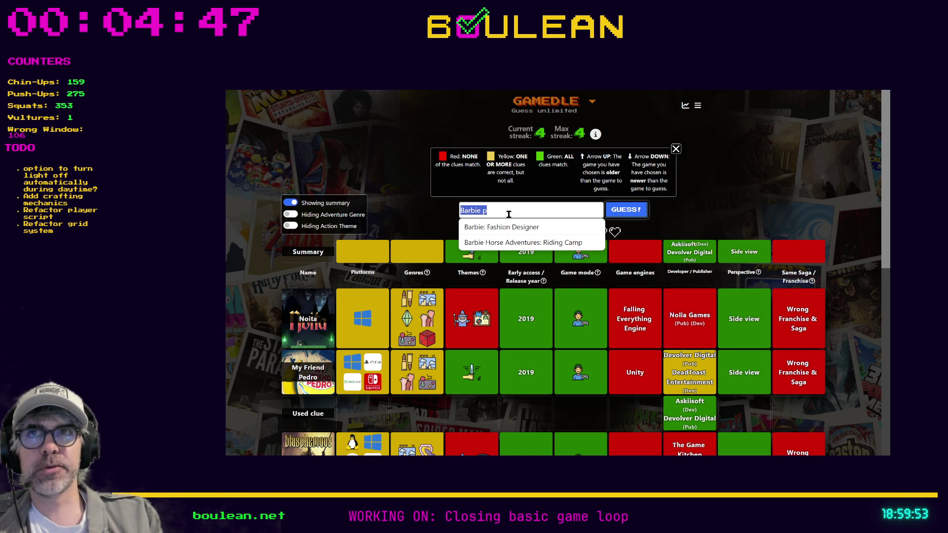
key(BackSpace)
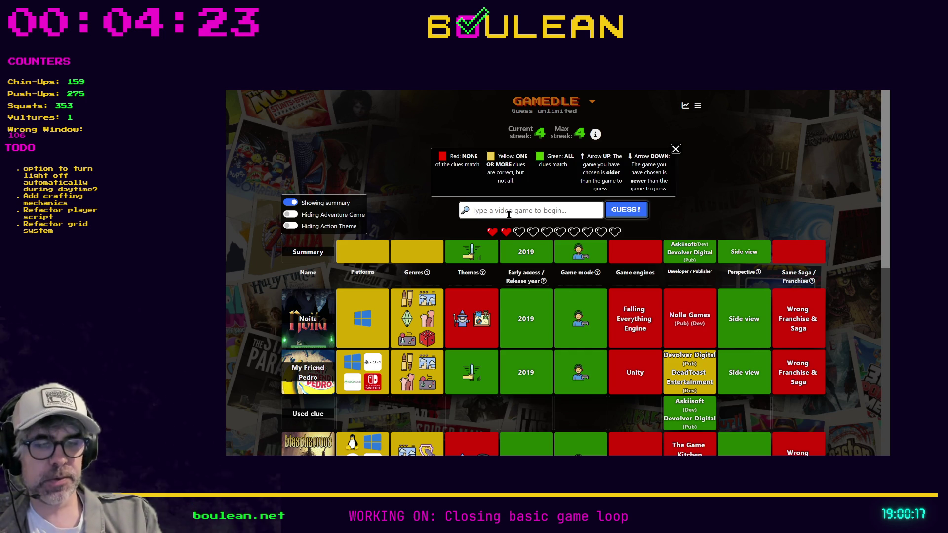
Step: Type 'Enter the gun', choose Enter the Gungeon, and submit it with GUESS!
text(Enter the gun)
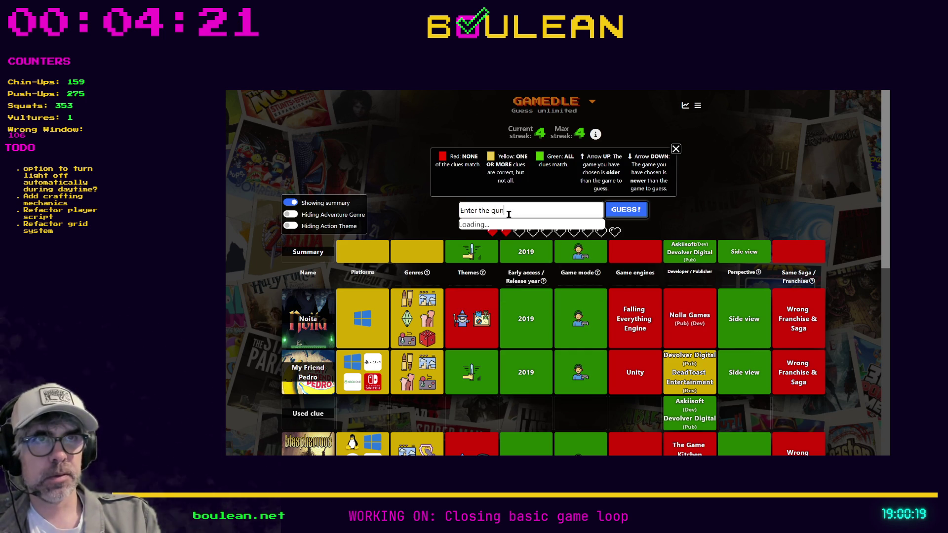
click(498, 226)
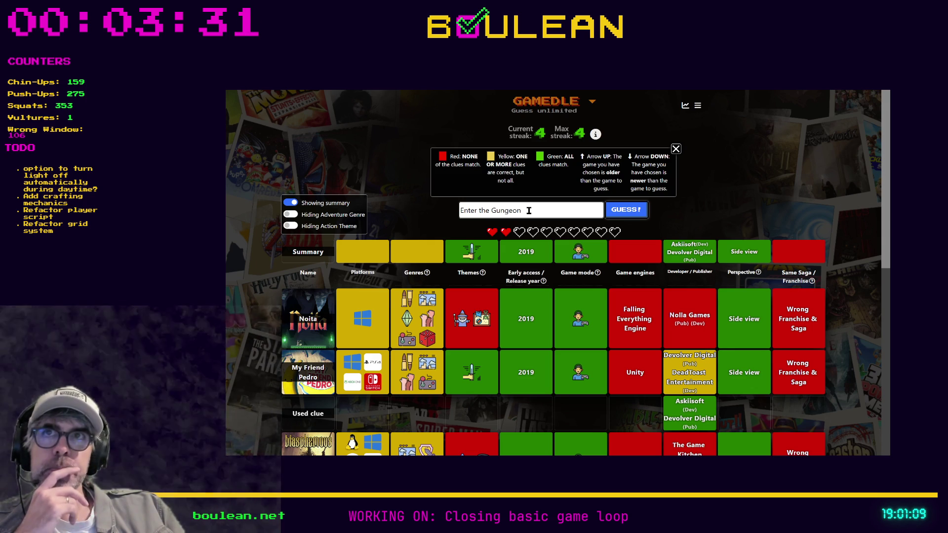
click(626, 210)
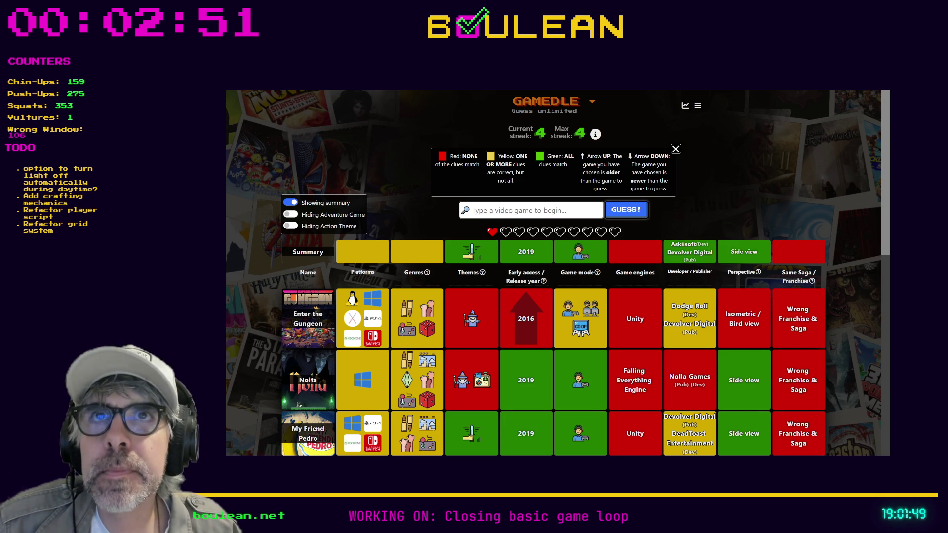
Step: Start a new guess by typing 'Potion Heck' into the search box
click(492, 217)
text(Potion H)
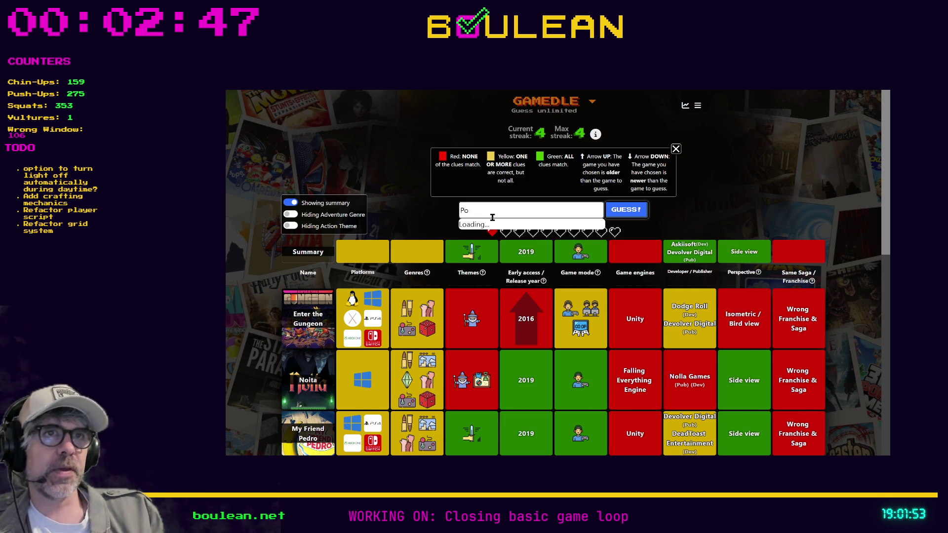
text(eck)
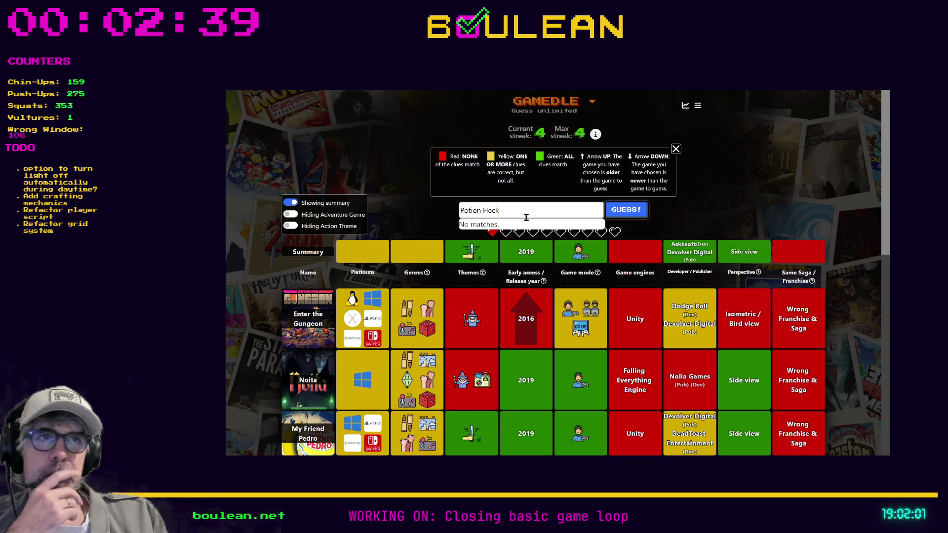
double_click(516, 215)
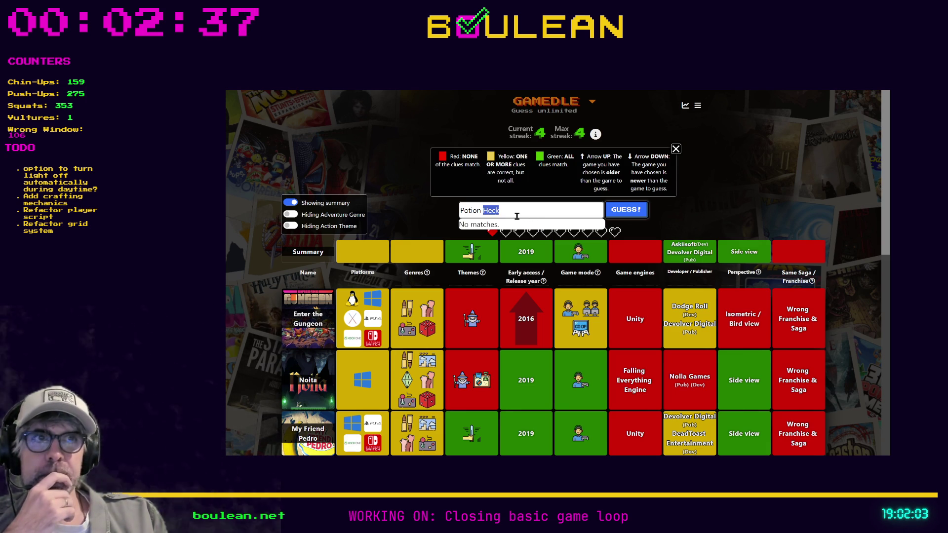
triple_click(517, 213)
key(BackSpace)
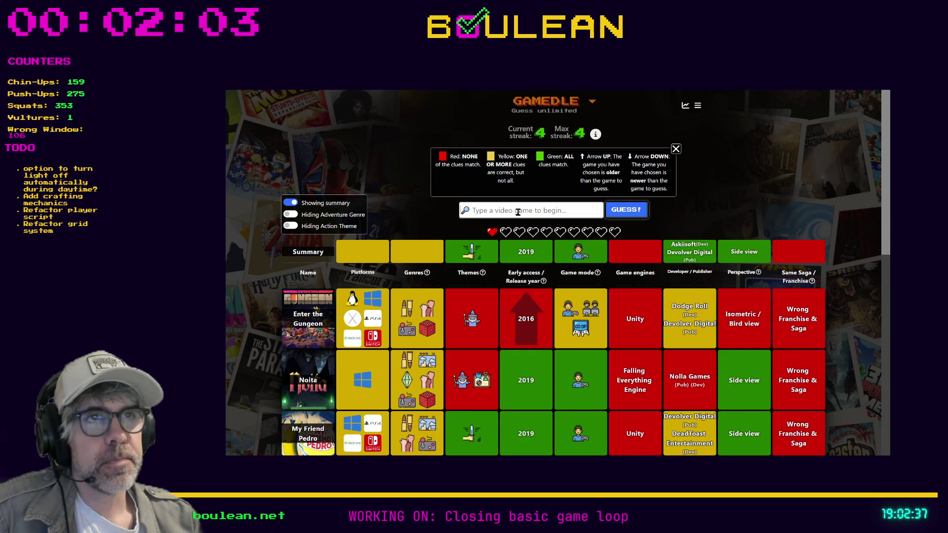
text(devolver)
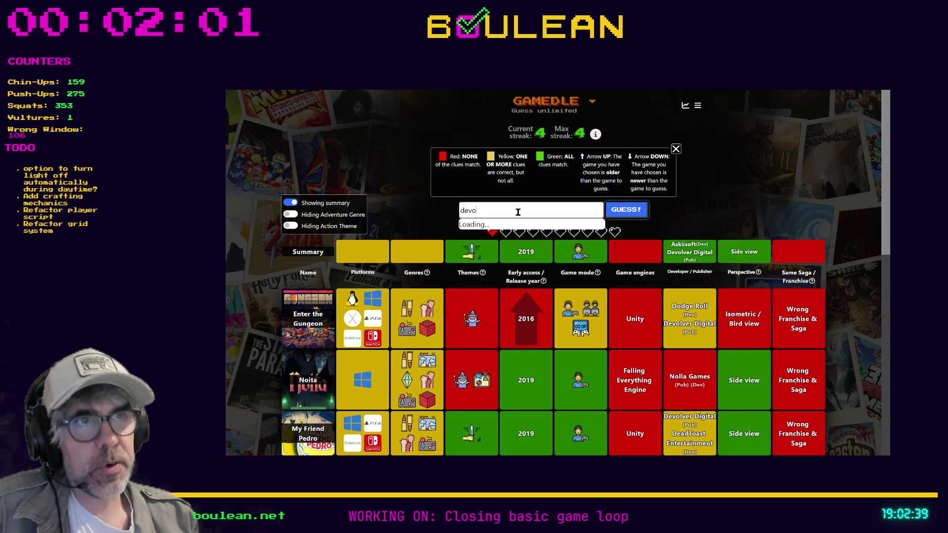
key(ctrl+a)
key(BackSpace)
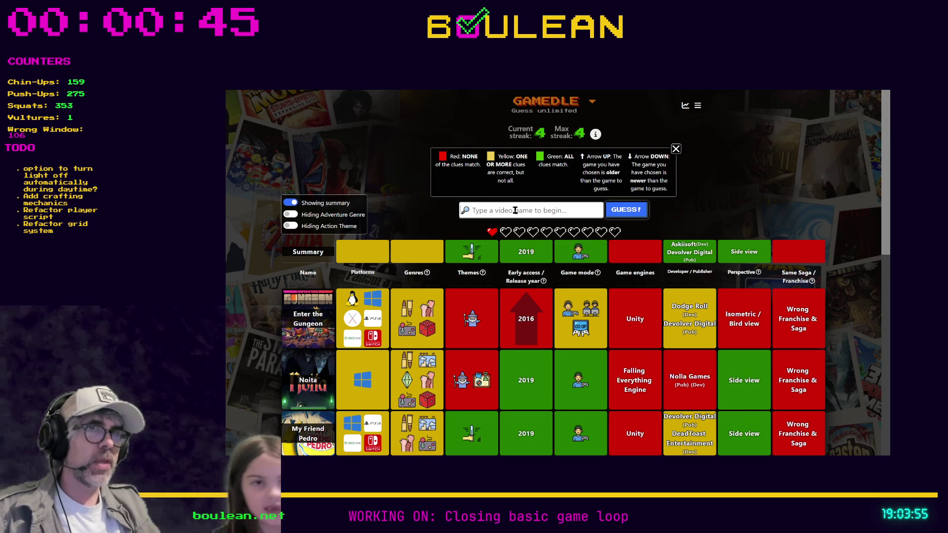
mouse_move(466, 254)
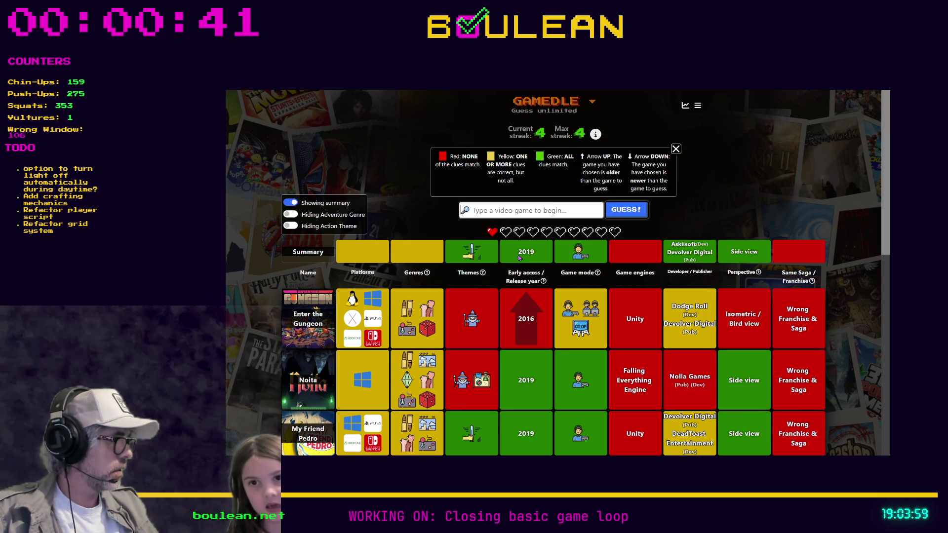
mouse_move(586, 262)
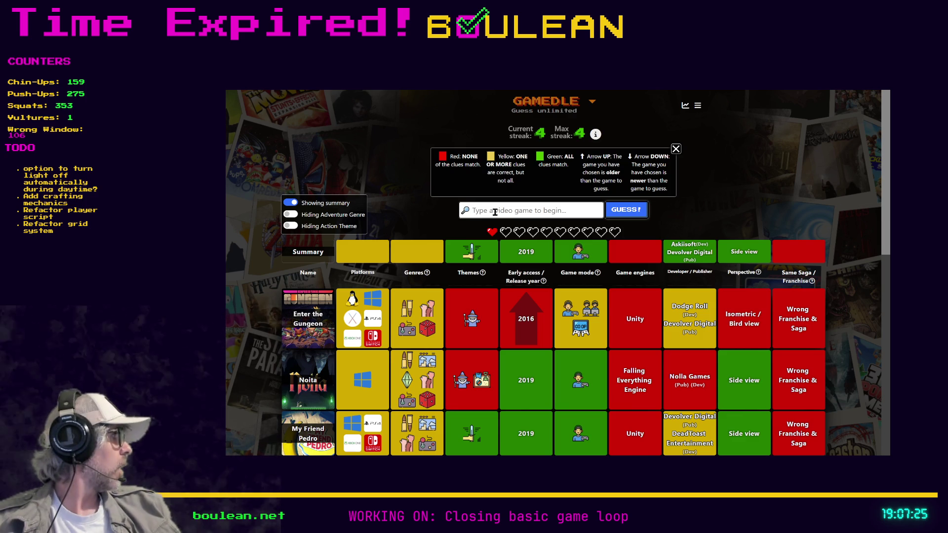
Step: Submit Hollow Knight as the final guess and play the revealed Katana ZERO trailer
text(Hollow Kni)
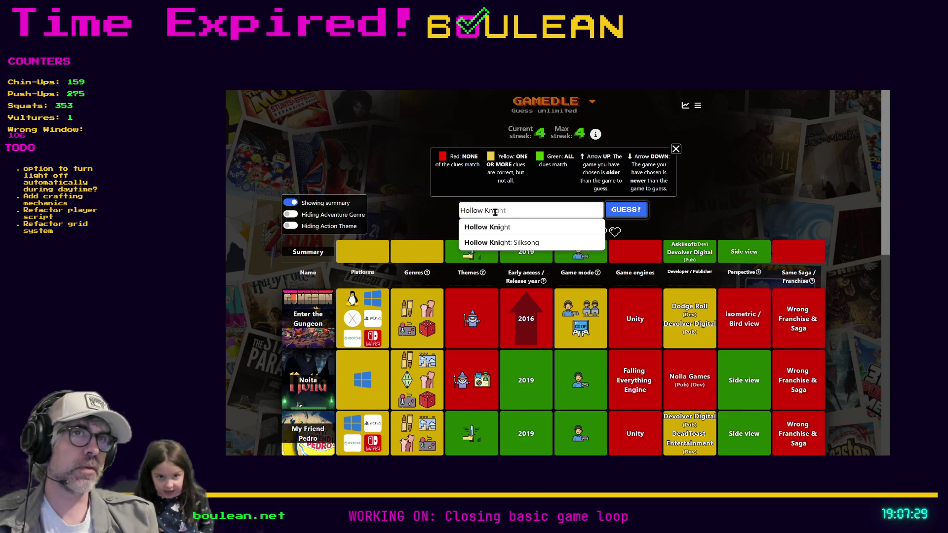
click(504, 228)
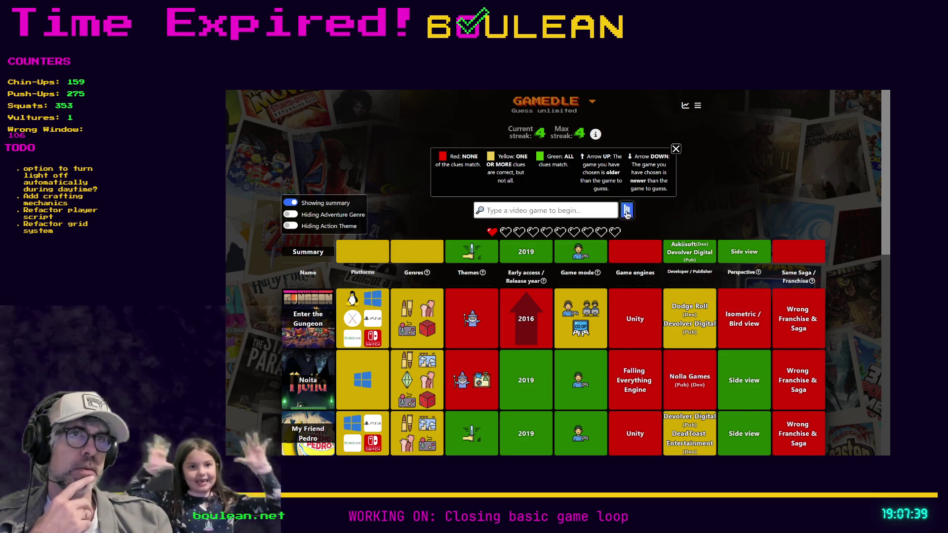
click(627, 214)
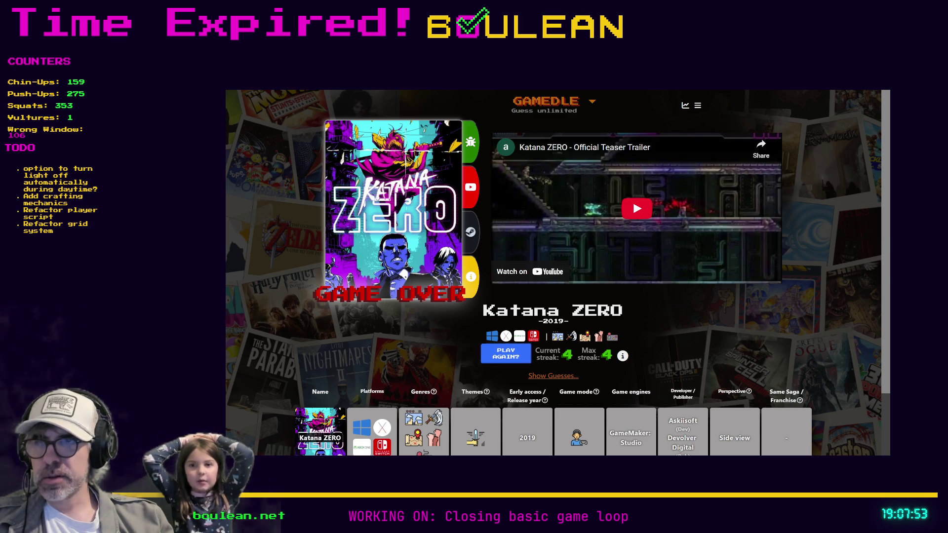
click(637, 209)
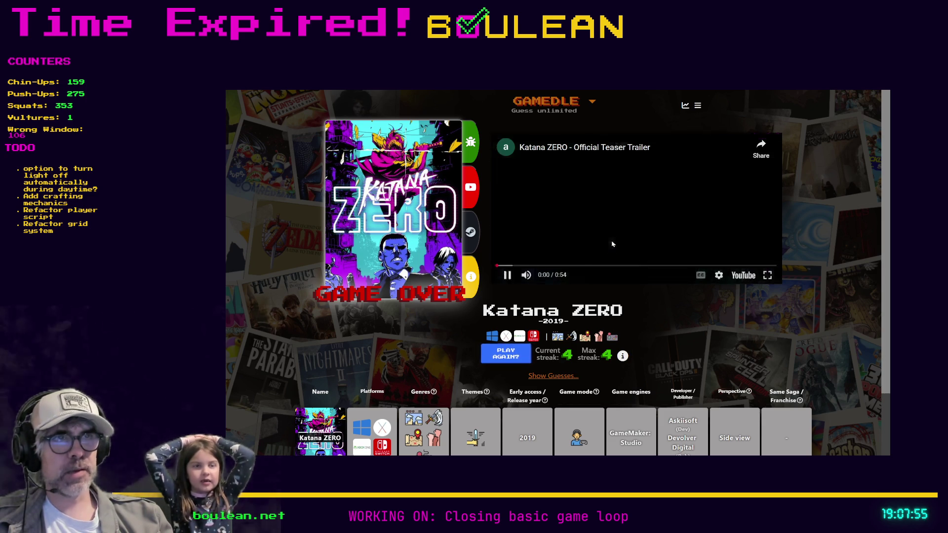
Step: Watch the Katana ZERO trailer in fullscreen, then exit fullscreen
click(767, 275)
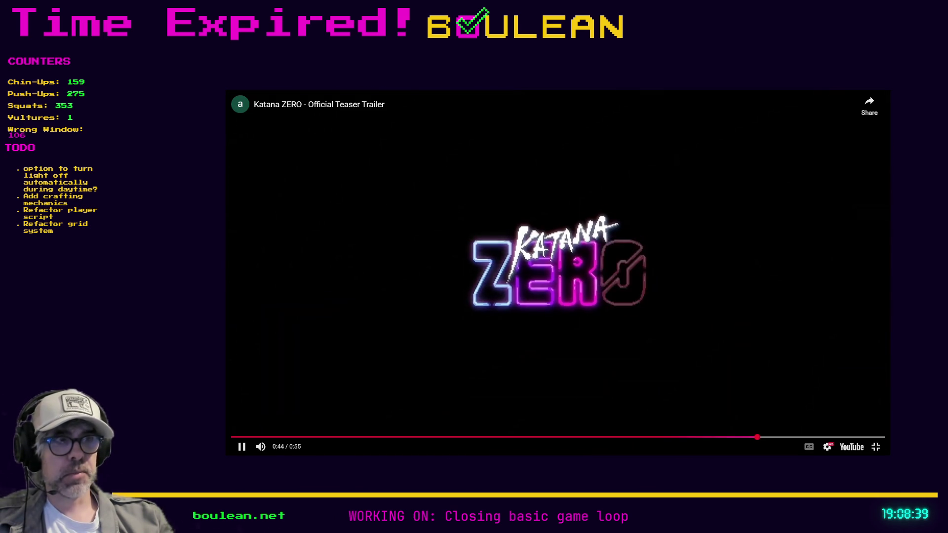
click(874, 449)
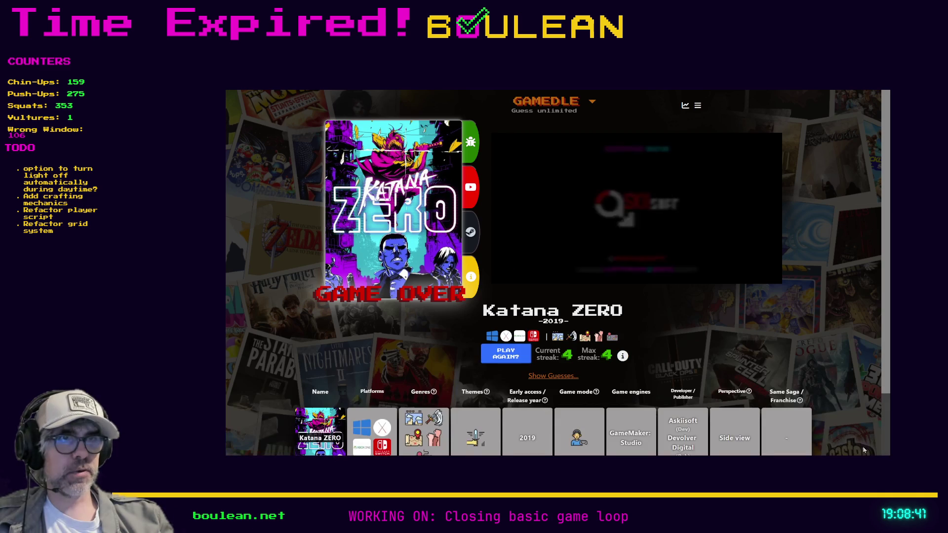
Step: Pause the Katana ZERO trailer
key(space)
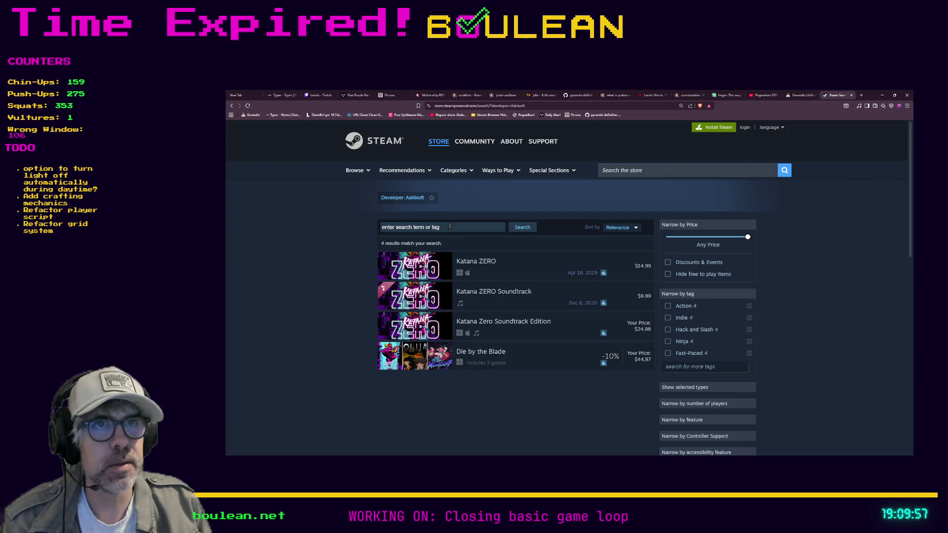
Step: Browse the Die by the Blade bundle and Olija store page, then return to Godot's cauldron script
click(499, 354)
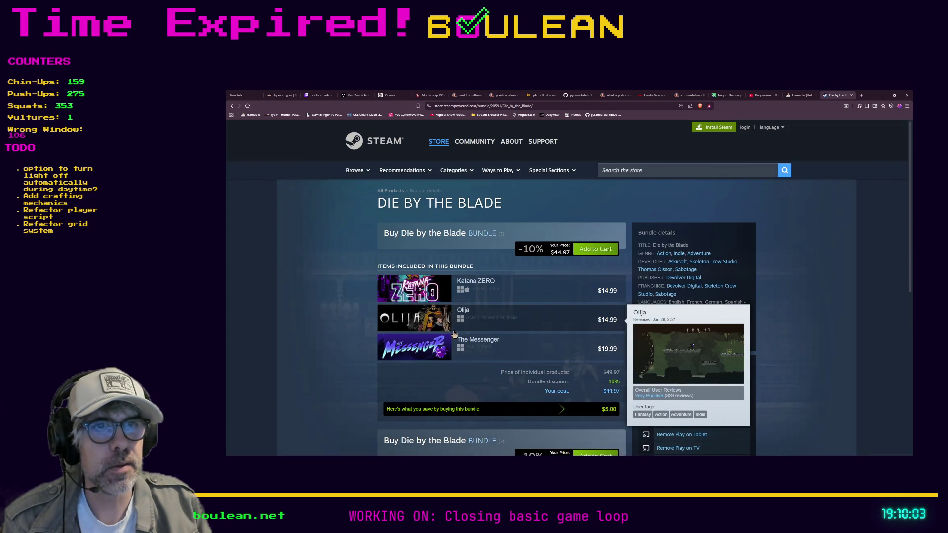
click(477, 327)
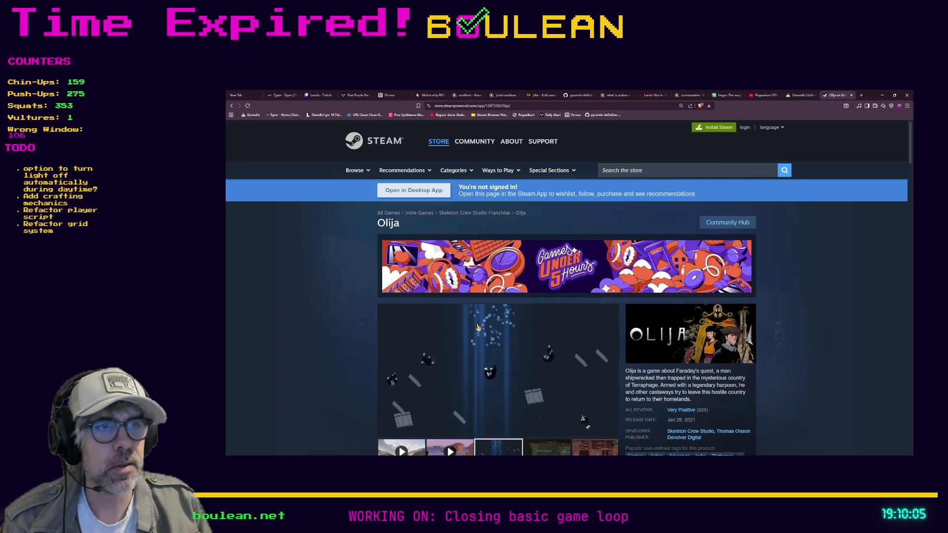
scroll(478, 327, down, 1)
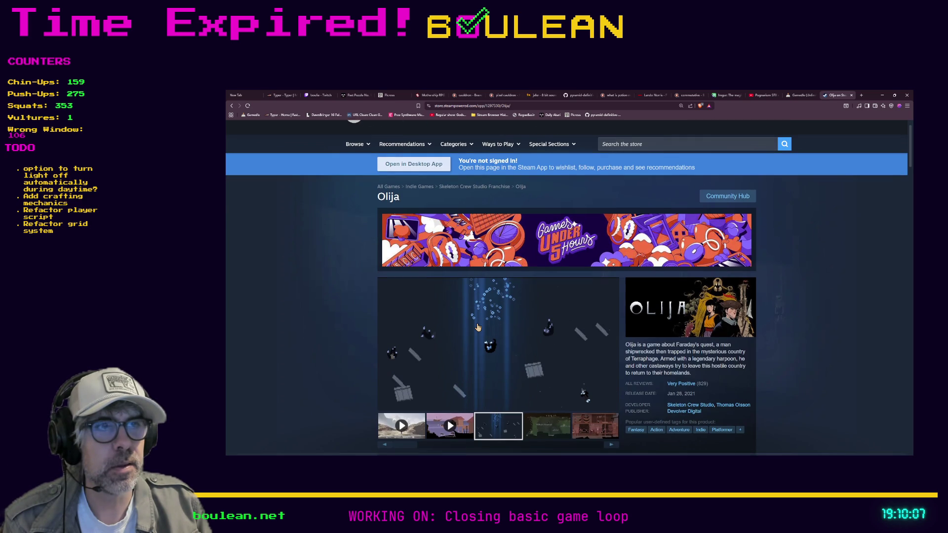
scroll(477, 327, down, 1)
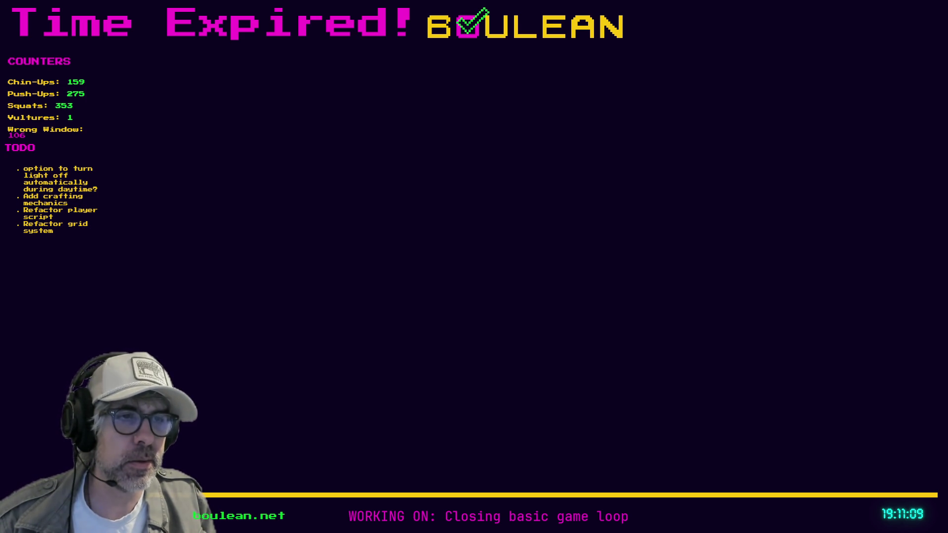
key(alt+Tab)
click(601, 258)
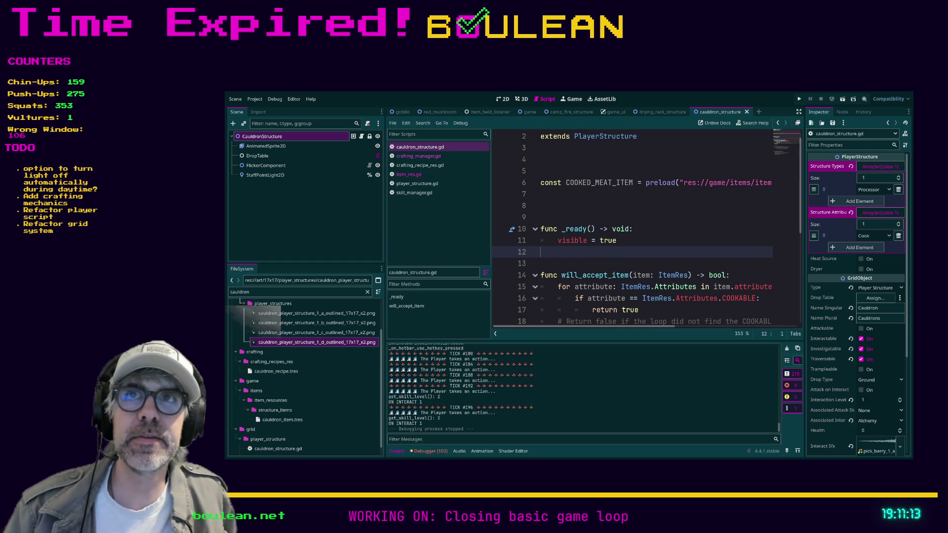
Step: Scroll through cauldron_structure.gd to review its code
click(660, 259)
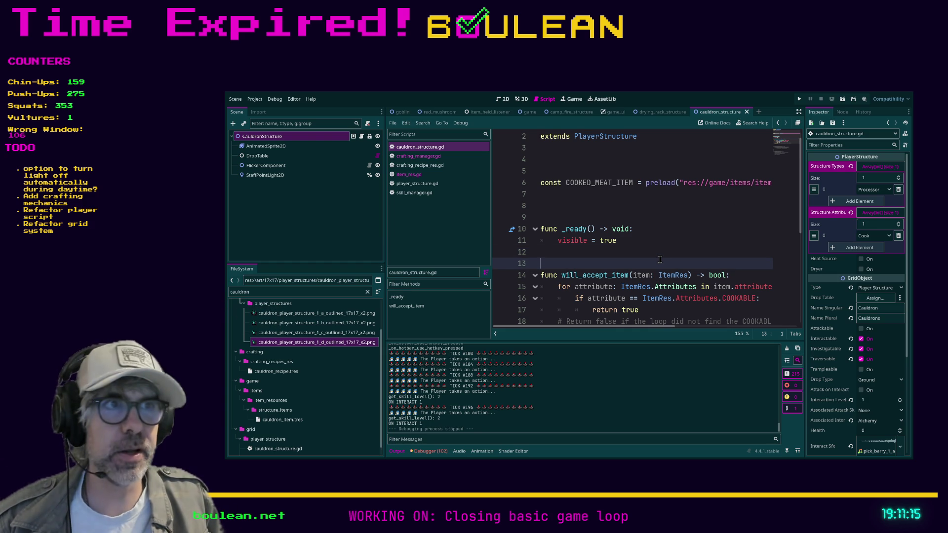
scroll(659, 260, down, 1)
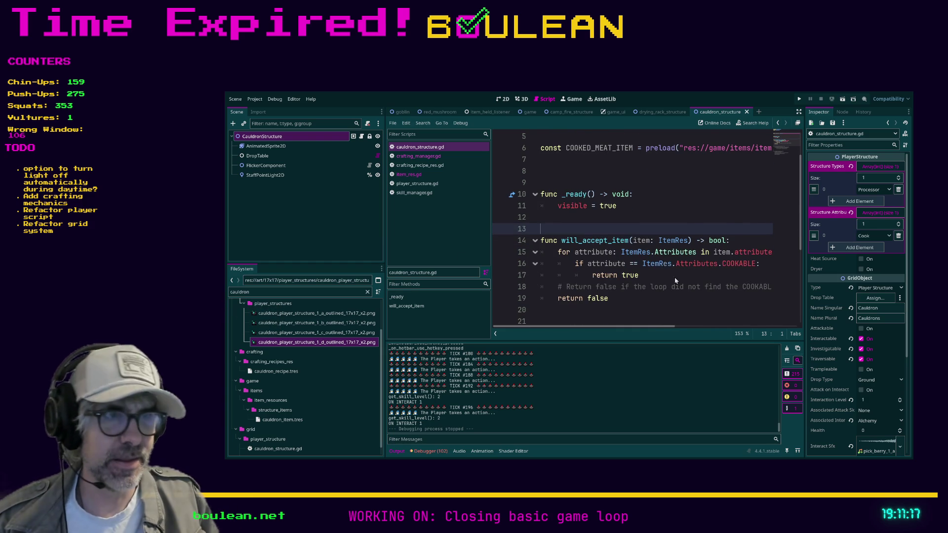
scroll(675, 273, down, 4)
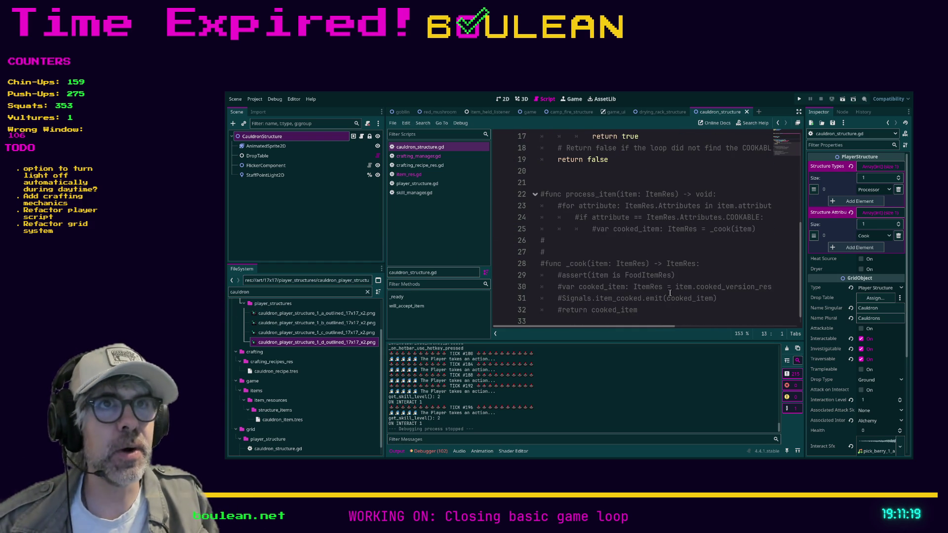
scroll(670, 293, up, 3)
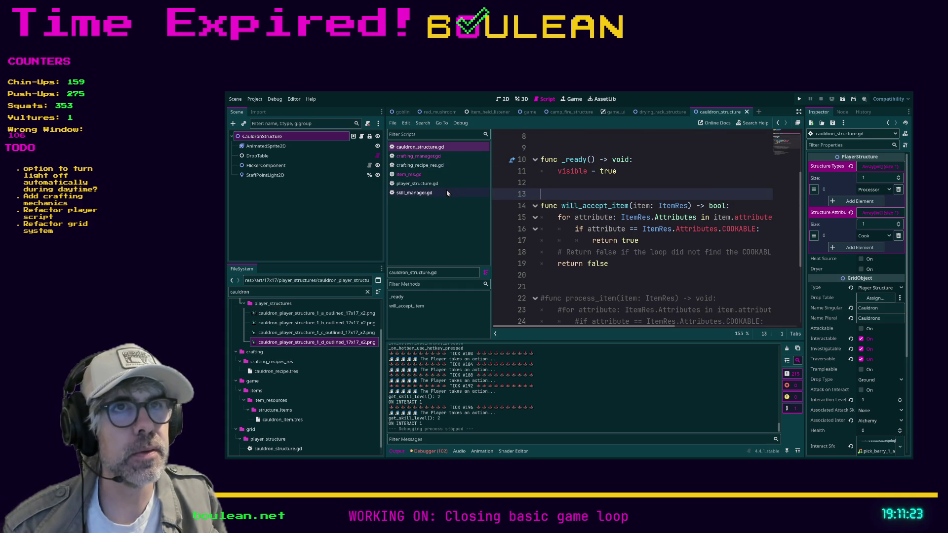
Step: Filter the FileSystem panel by 'camp'
click(290, 292)
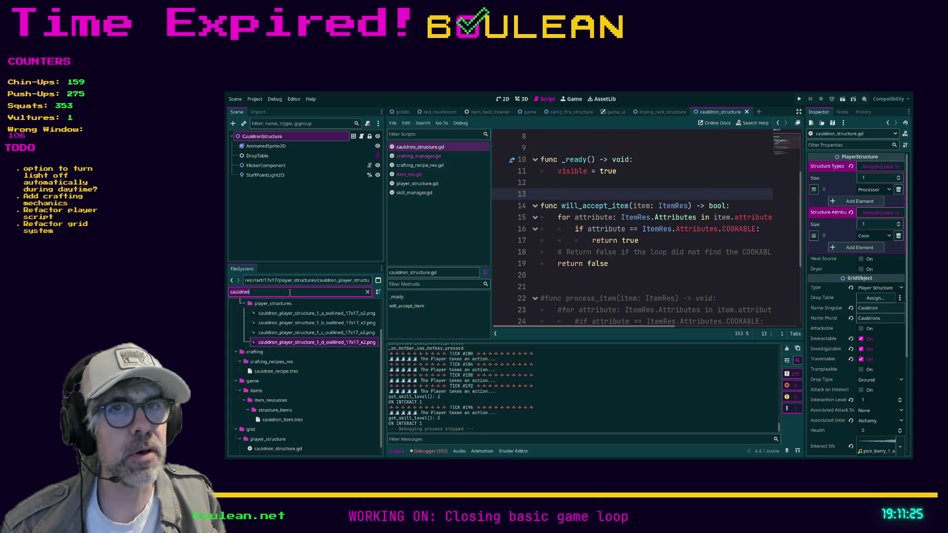
key(ctrl+a)
text(camp)
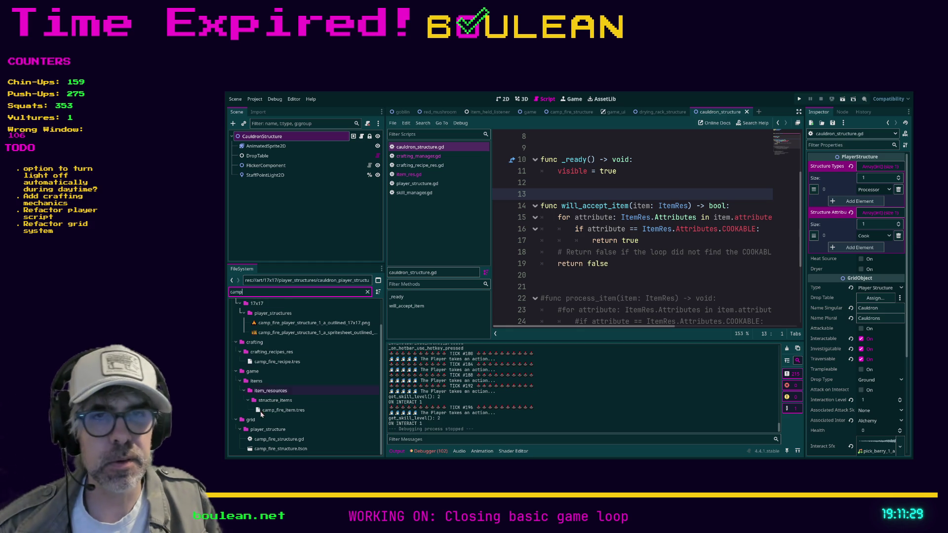
Step: Open the camp_fire_structure scene and its attached script
double_click(274, 449)
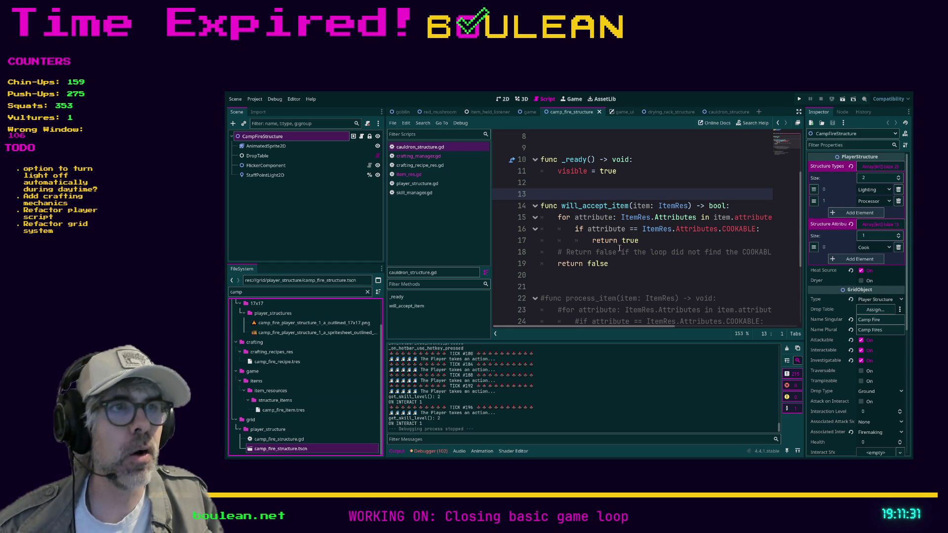
scroll(642, 222, down, 4)
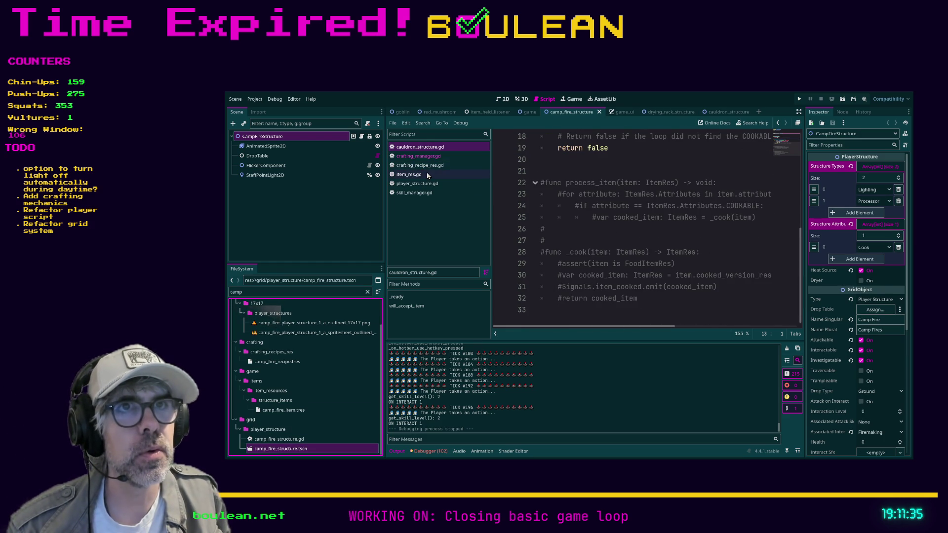
scroll(565, 220, up, 3)
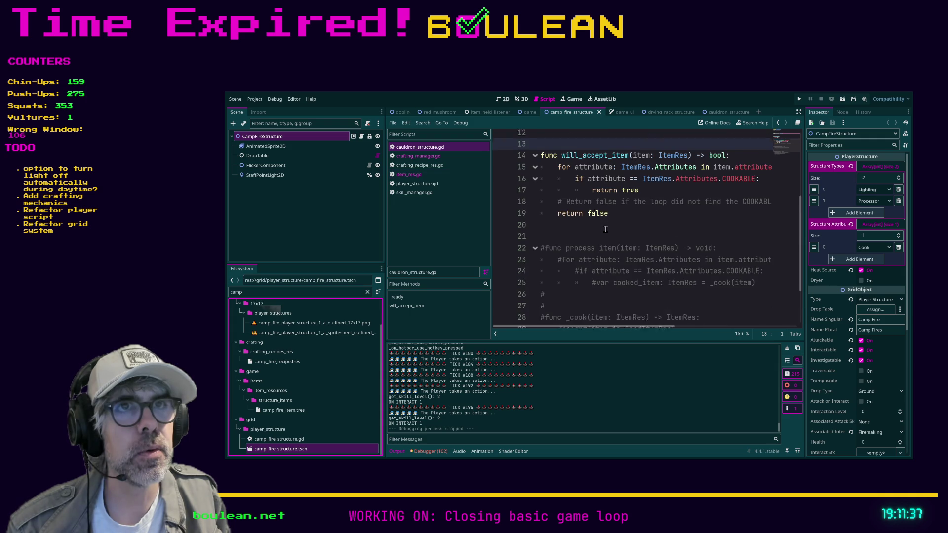
click(362, 138)
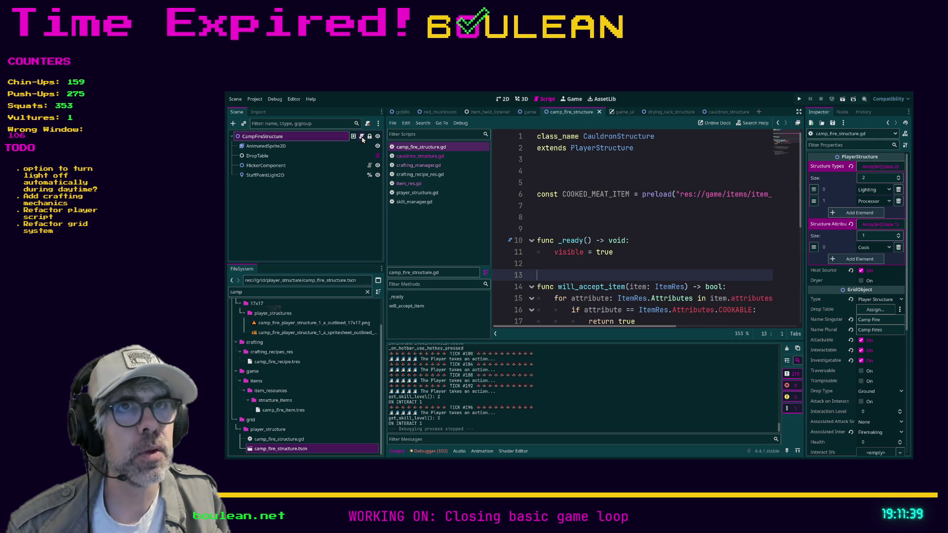
scroll(665, 241, down, 5)
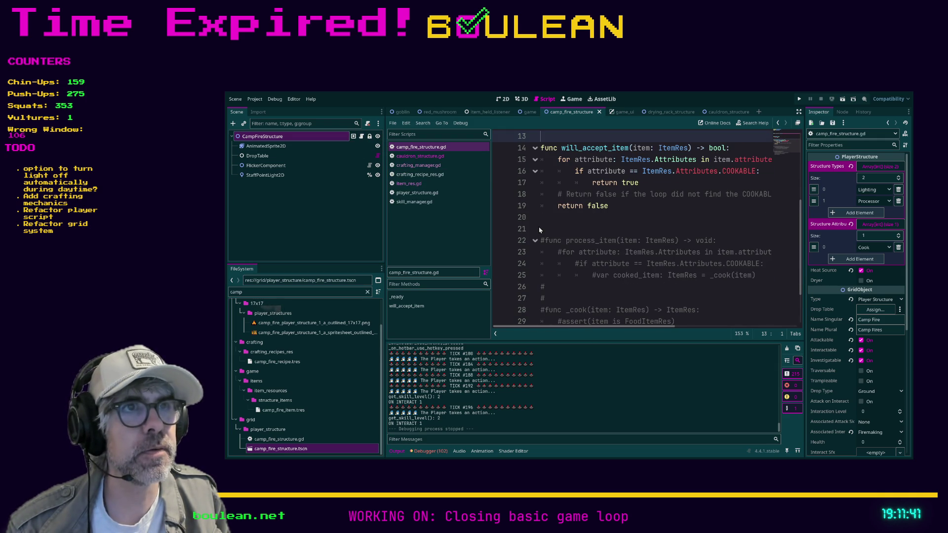
Step: Delete the commented-out process_item and _cook code (lines 21–33) and save the script
click(538, 227)
scroll(563, 240, down, 2)
shift+click(563, 241)
key(shift+Down)
key(shift+Down)
key(shift+Down)
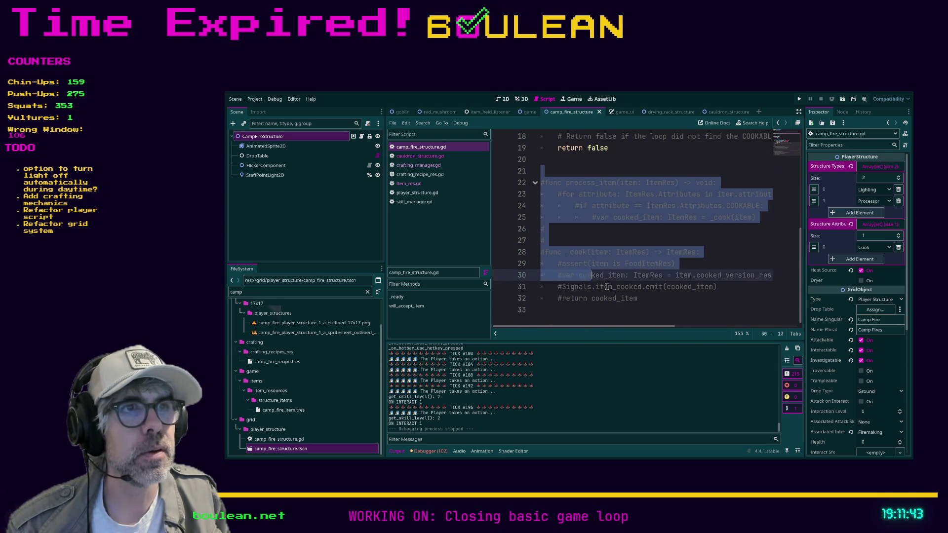
key(Delete)
scroll(683, 272, up, 5)
key(BackSpace)
key(BackSpace)
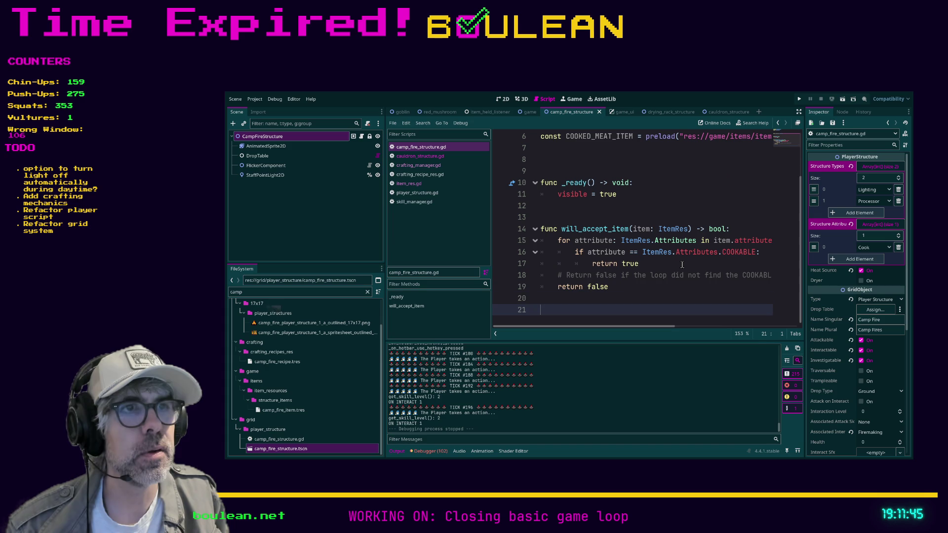
key(ctrl+s)
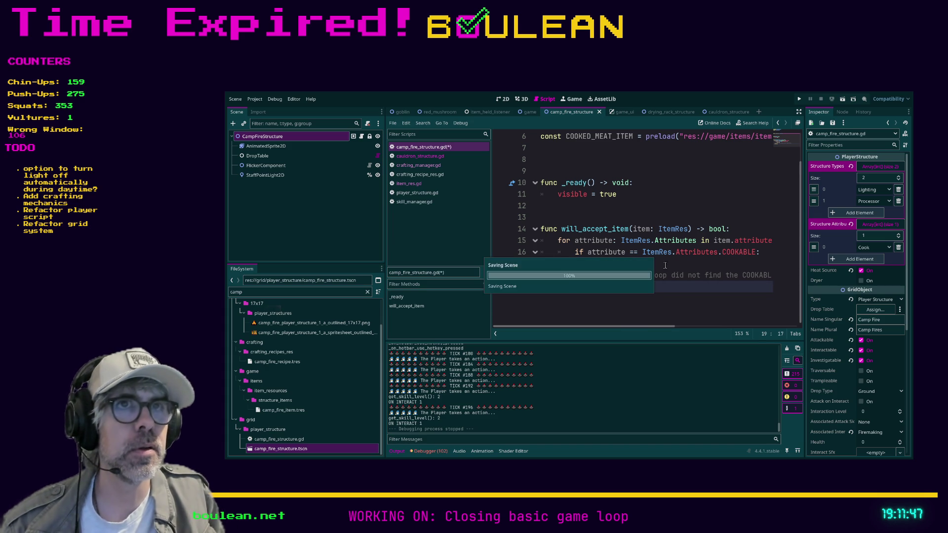
click(296, 294)
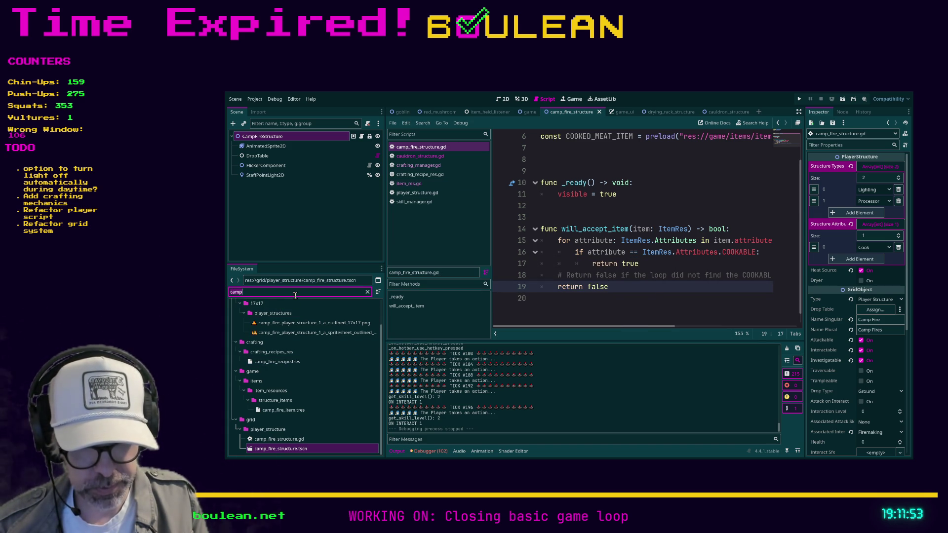
Step: Filter files for 'drying', open drying_rack_structure.gd and select all its code
key(ctrl+a)
text(drying)
double_click(281, 439)
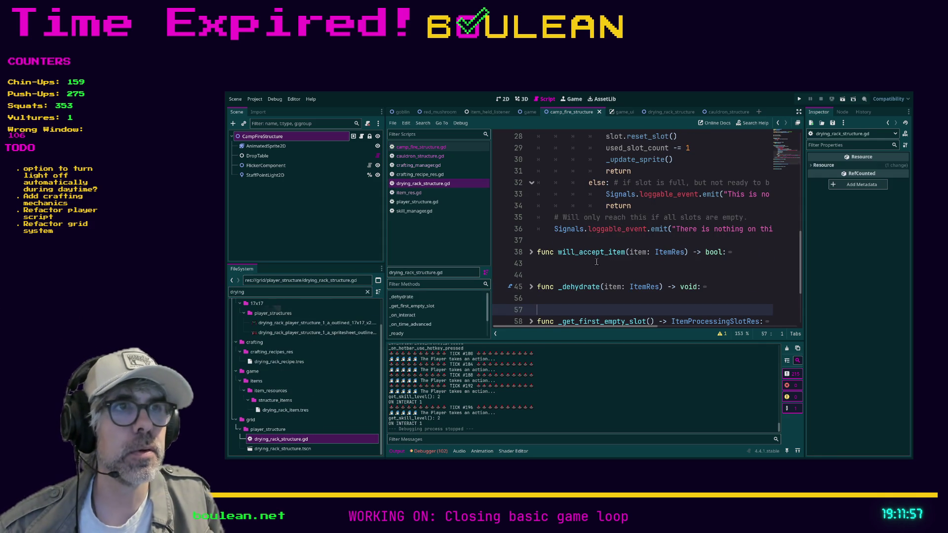
scroll(596, 262, up, 9)
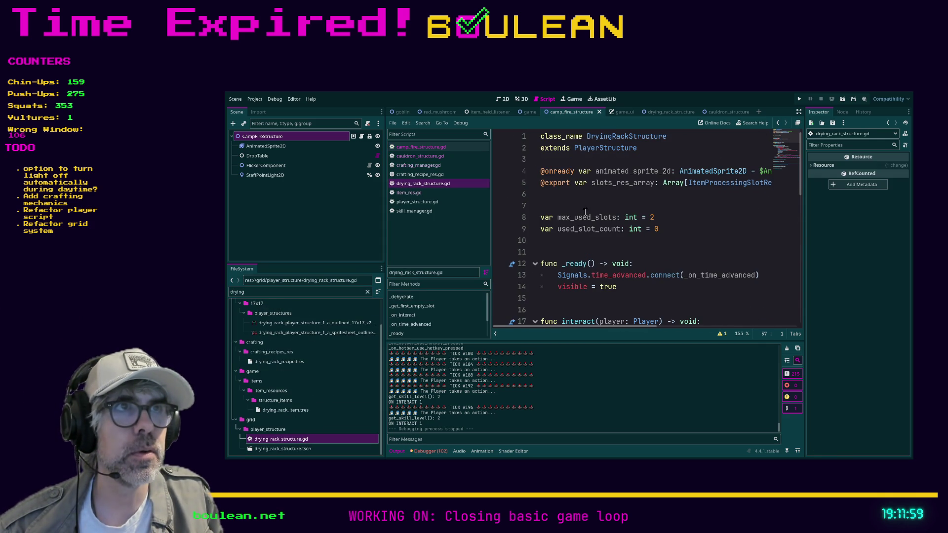
key(ctrl+a)
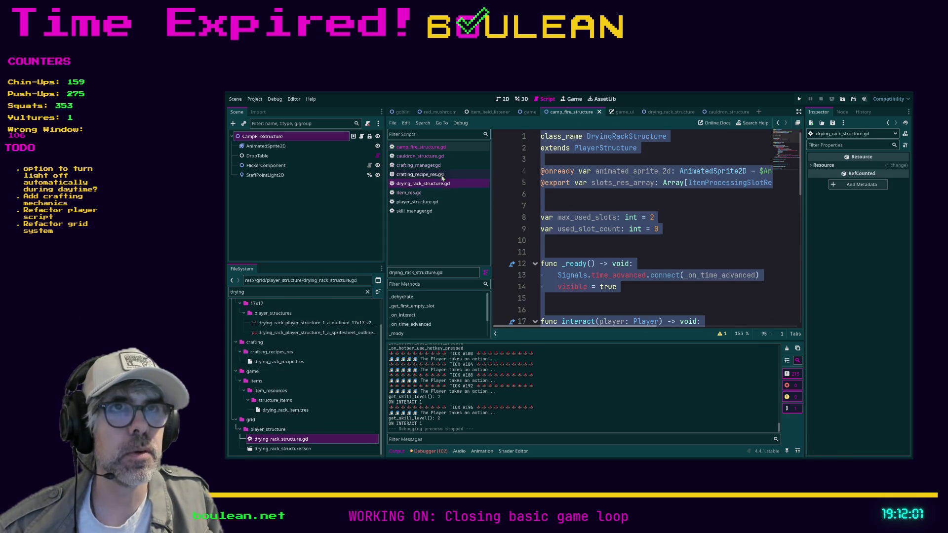
Step: Select all of the code in cauldron_structure.gd
click(420, 155)
click(604, 233)
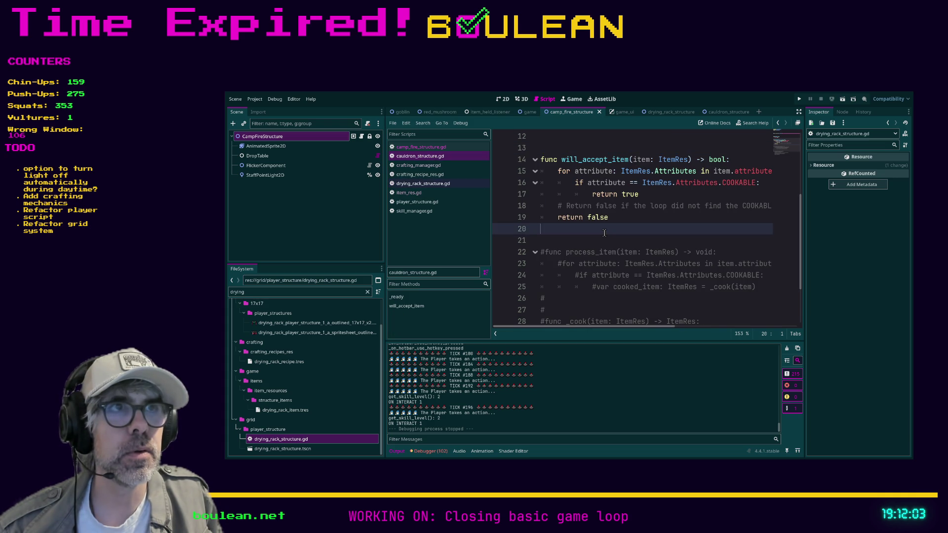
scroll(604, 232, up, 4)
key(ctrl+a)
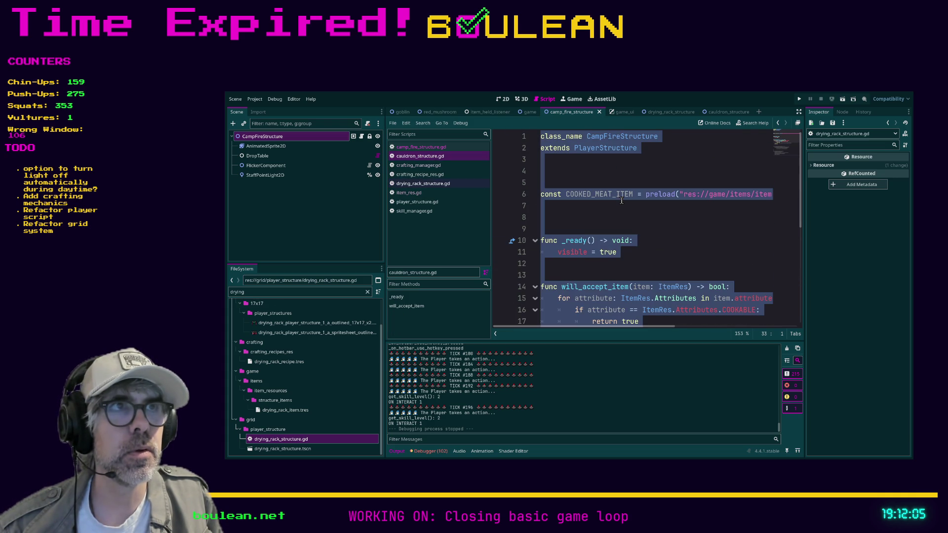
Step: In camp_fire_structure.gd, change class_name CauldronStructure to CampFireStructure
click(421, 147)
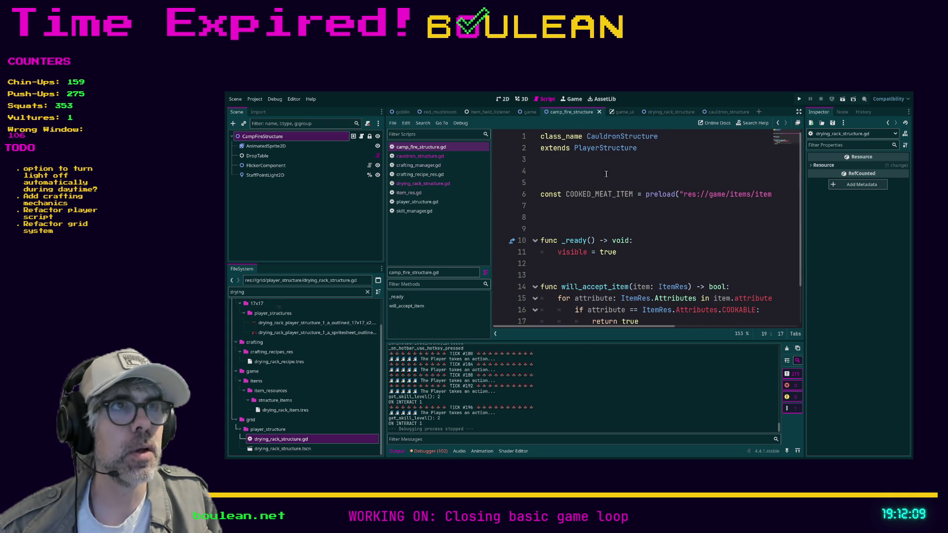
double_click(622, 136)
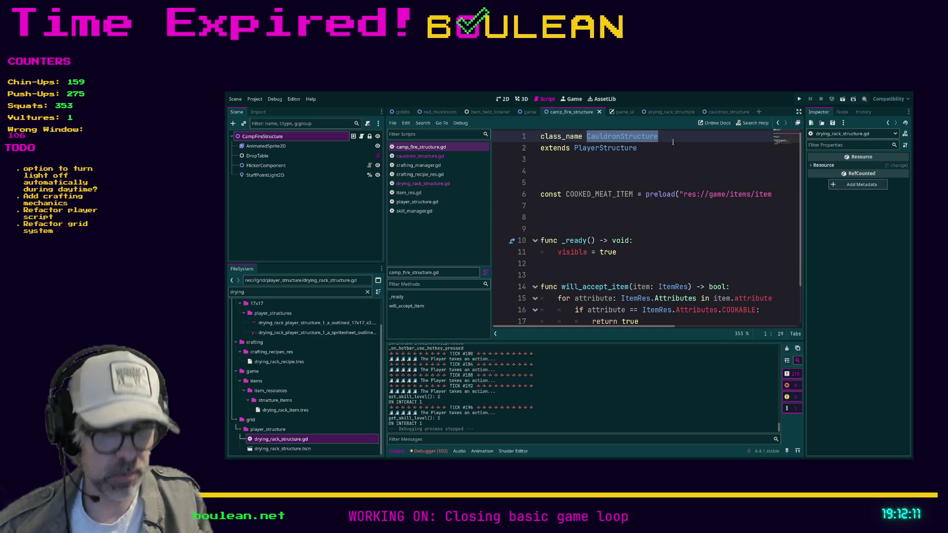
text(Campfi)
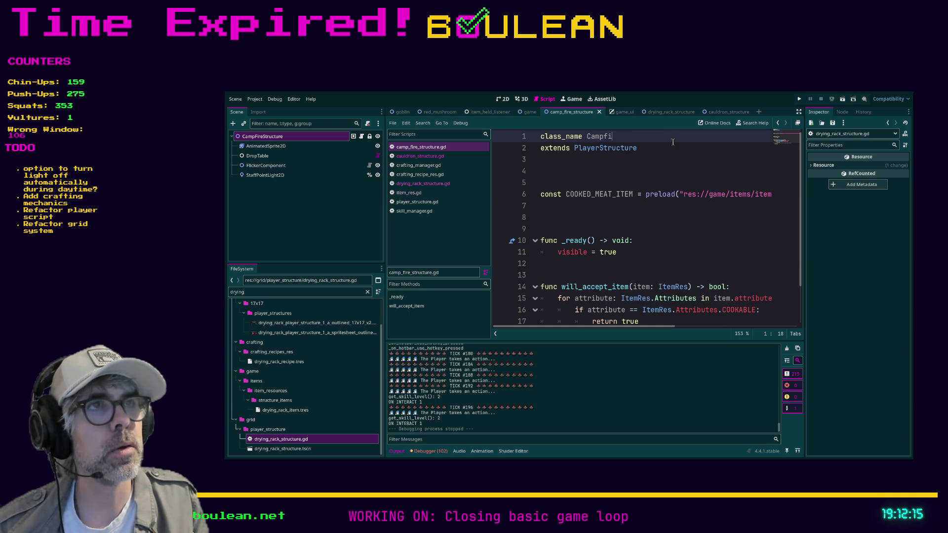
text(Structure)
click(642, 170)
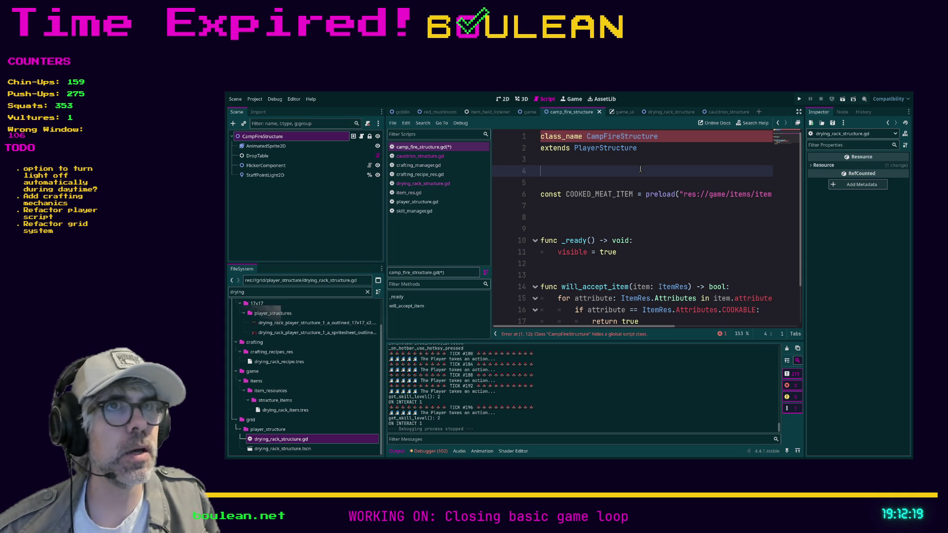
Step: Select all of cauldron_structure.gd again, then go to drying_rack_structure.gd
click(420, 156)
key(ctrl+a)
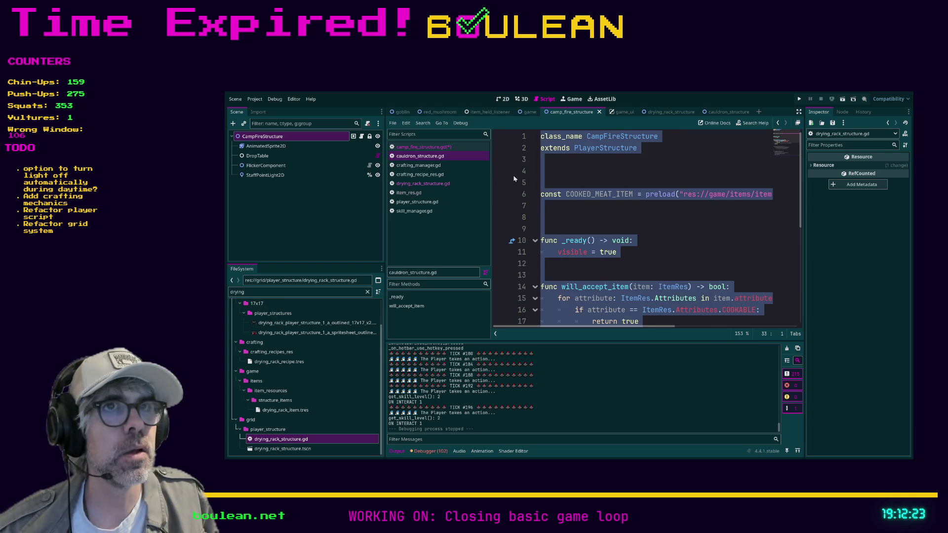
click(461, 183)
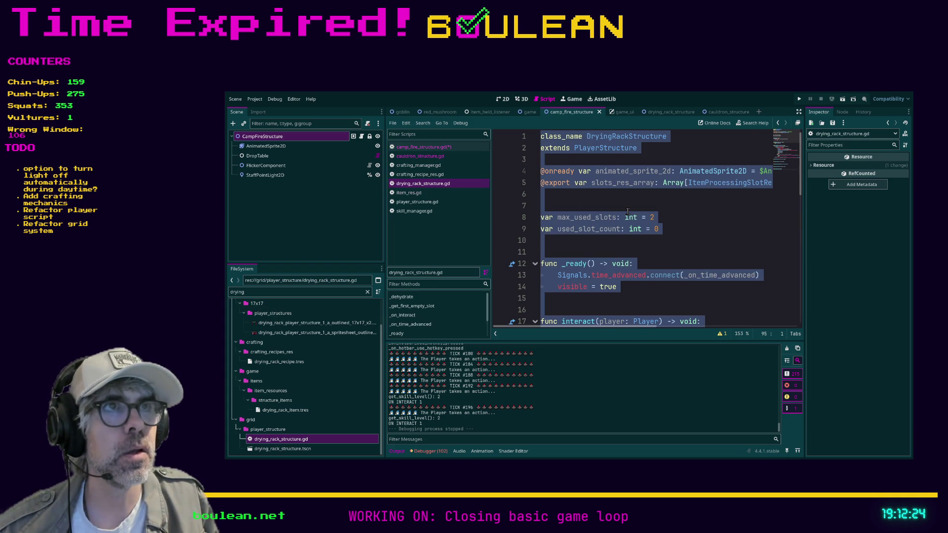
Step: In cauldron_structure.gd, rename class DryingRackStructure to CauldronStructure and save
click(447, 156)
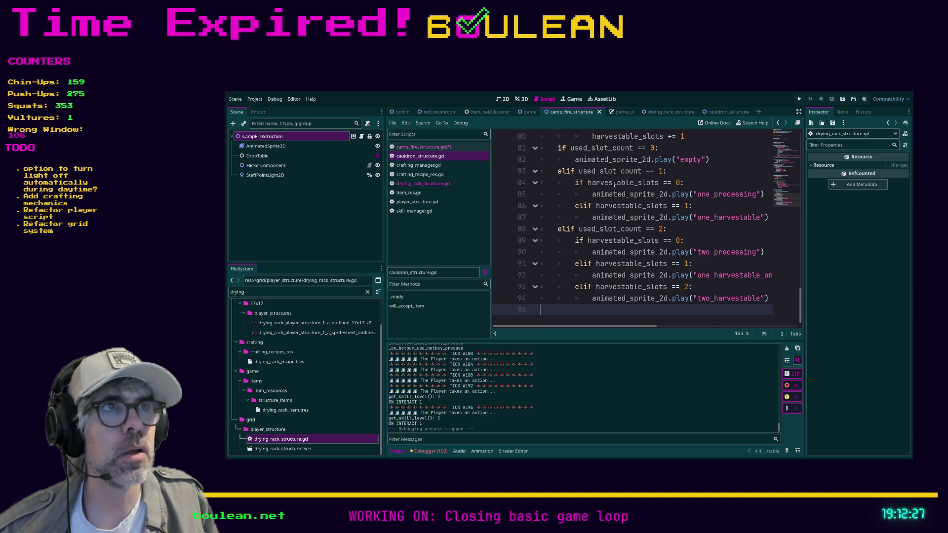
scroll(779, 157, up, 20)
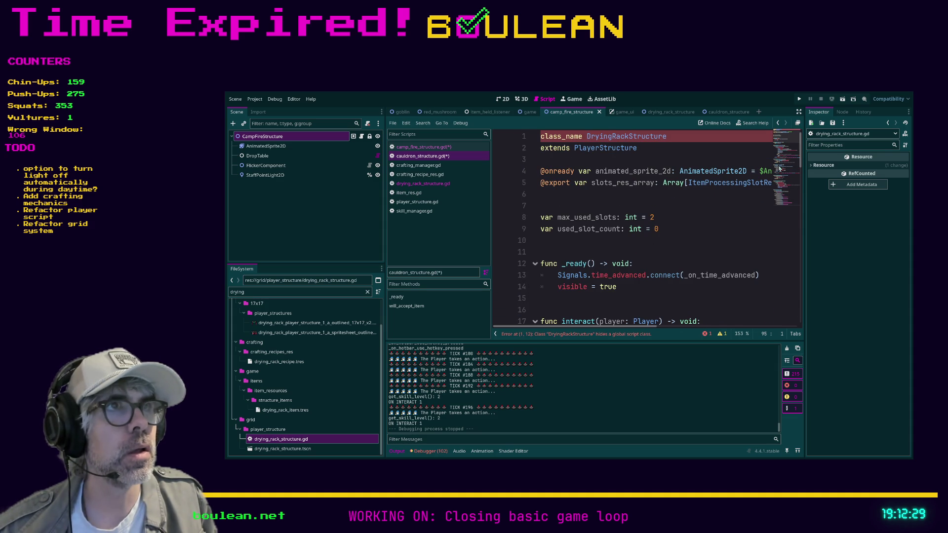
drag(588, 136, 628, 140)
text(Ca)
text(uldron)
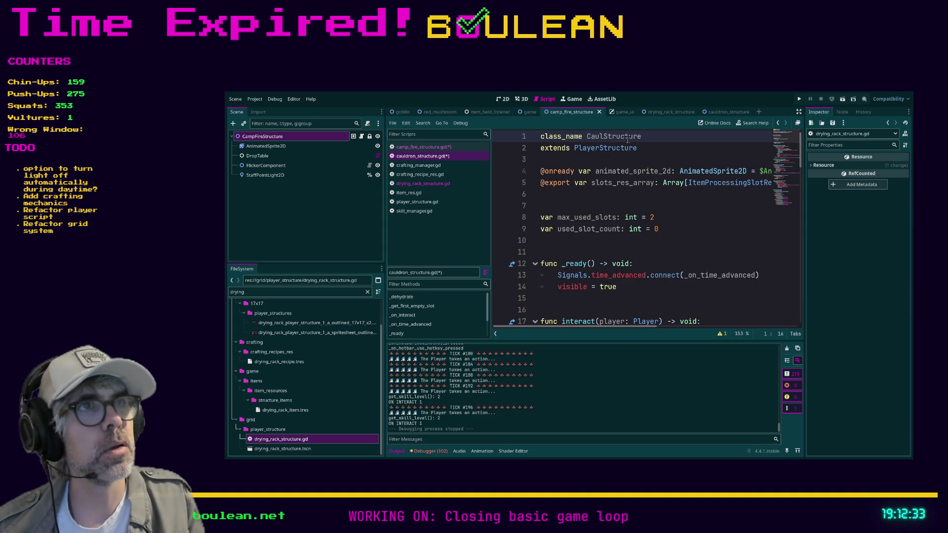
click(614, 155)
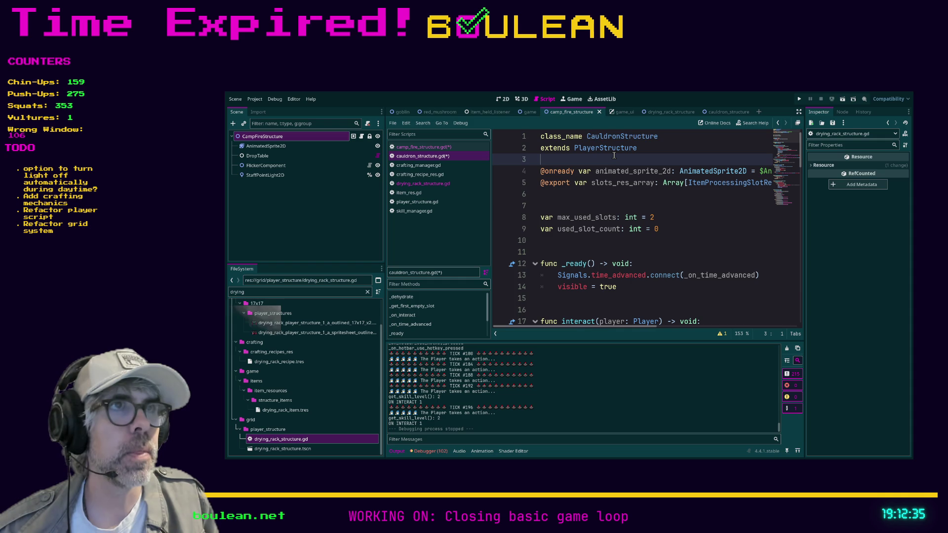
key(ctrl+s)
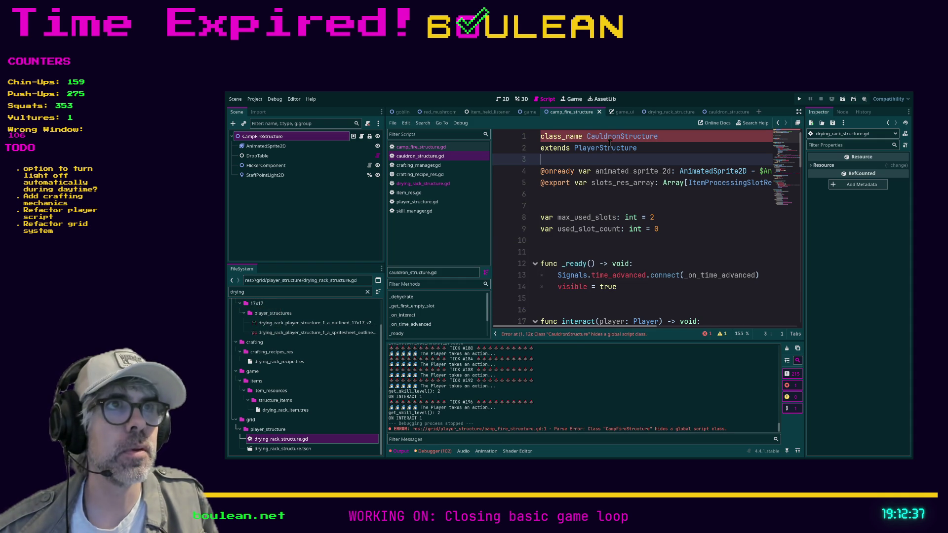
Step: Check the camp fire and drying rack scripts, then return to cauldron_structure.gd with a narrower Inspector
click(425, 147)
click(551, 173)
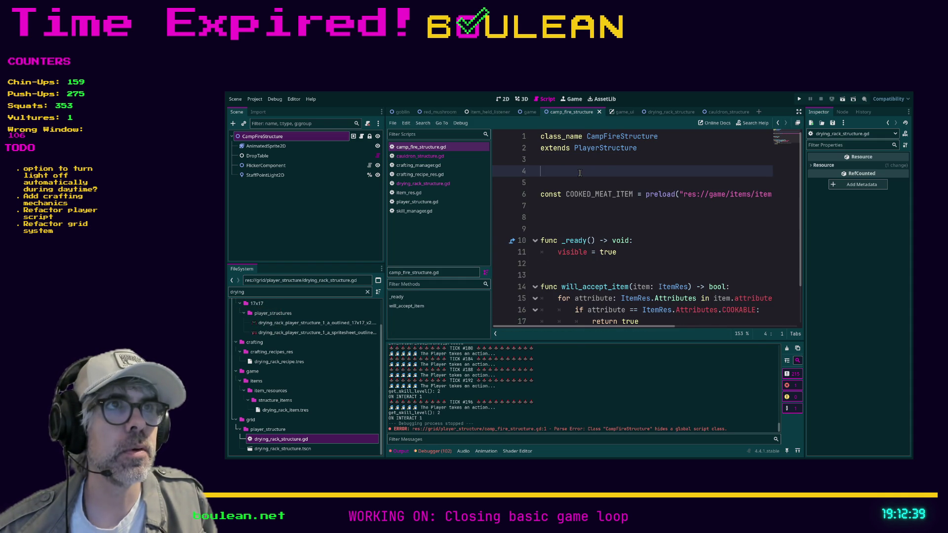
click(448, 184)
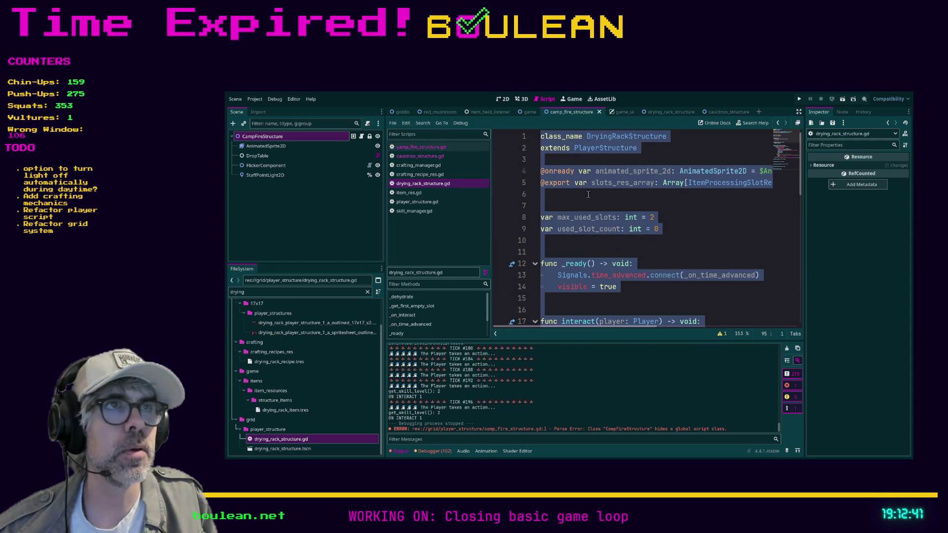
click(592, 197)
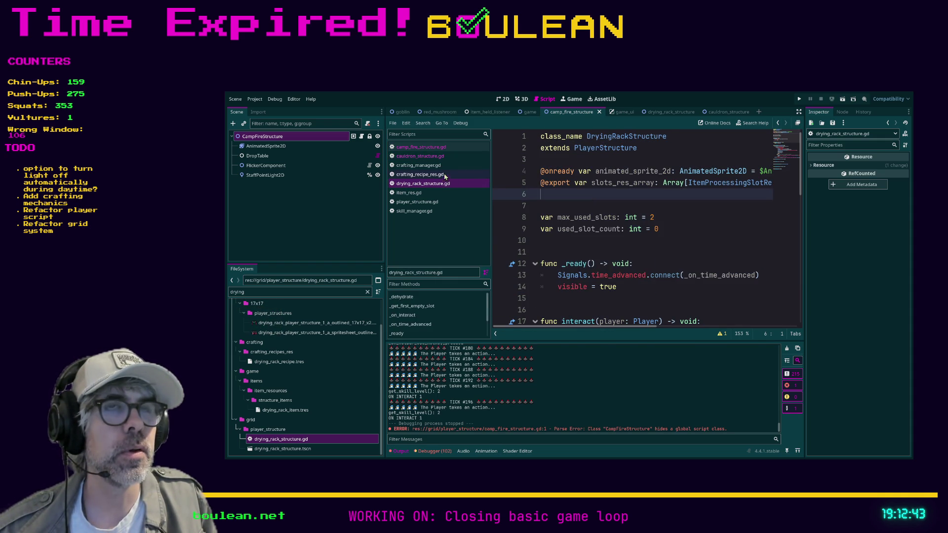
click(419, 156)
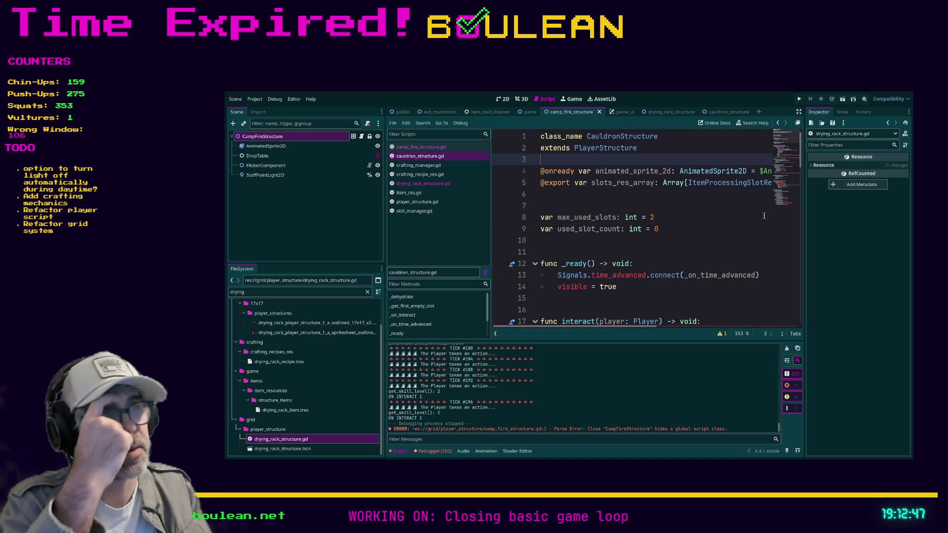
drag(804, 227, 826, 226)
click(591, 193)
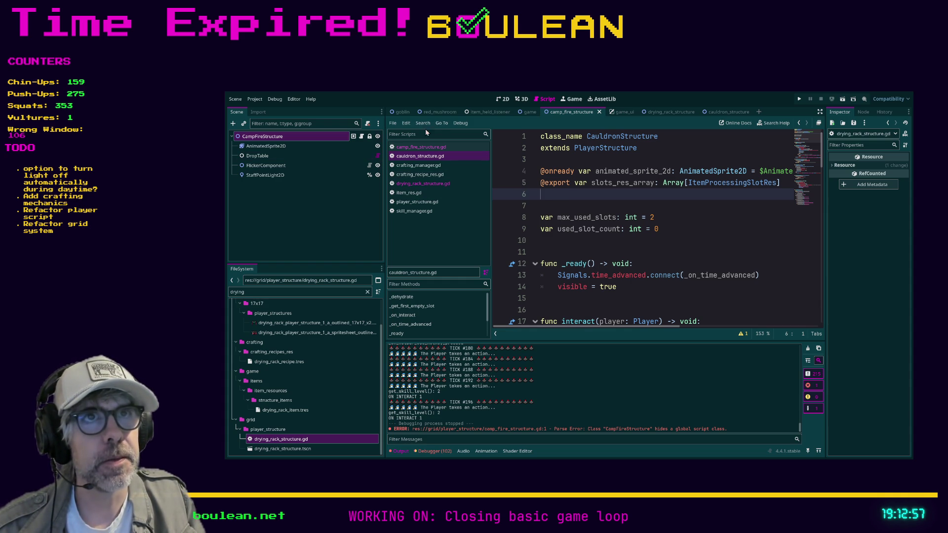
Step: Close the camp_fire_structure and game_ui scene tabs and collapse the Output panel
click(599, 112)
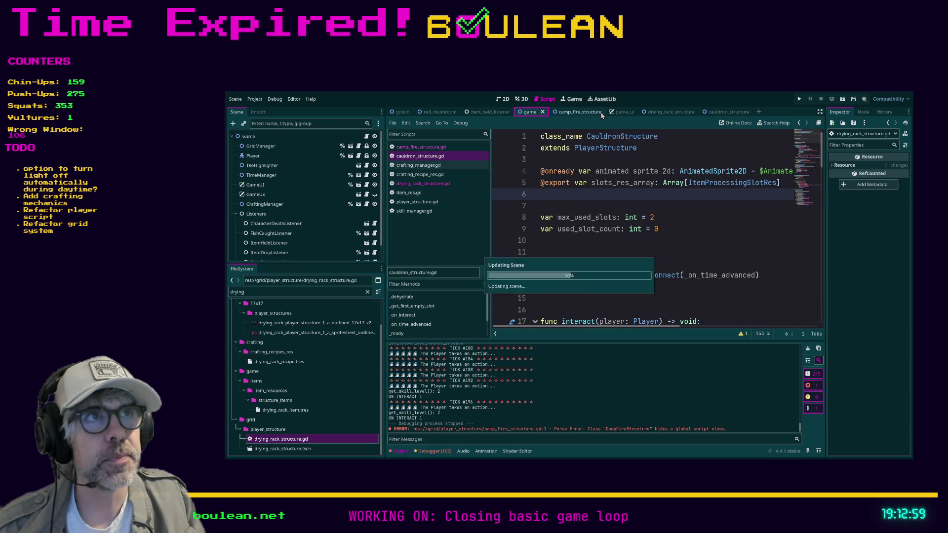
click(574, 112)
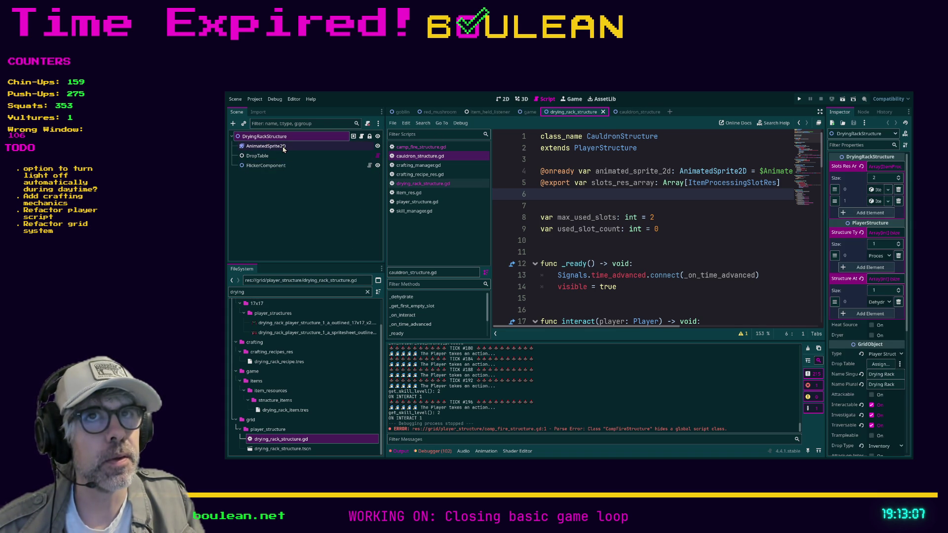
mouse_move(283, 149)
mouse_down()
mouse_move(492, 391)
mouse_move(408, 148)
mouse_up()
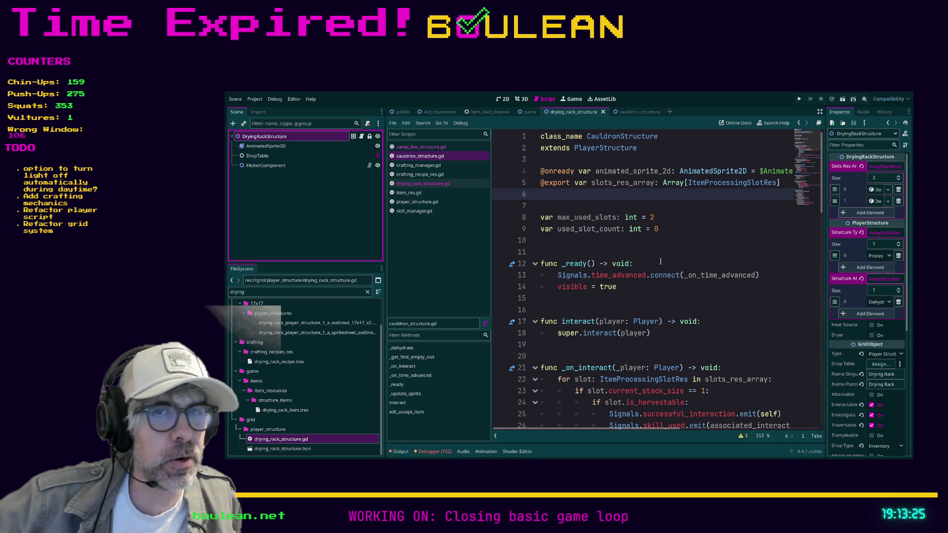
scroll(340, 343, up, 2)
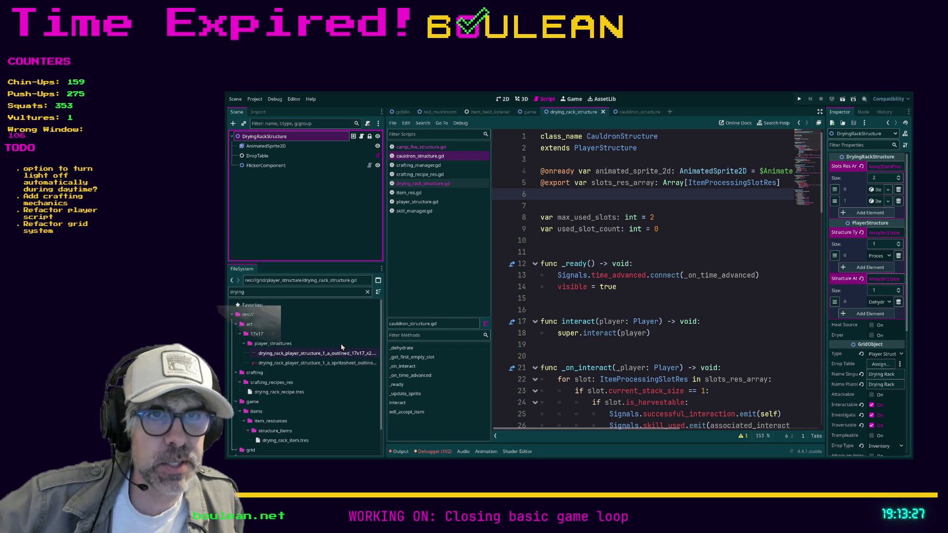
scroll(341, 347, down, 2)
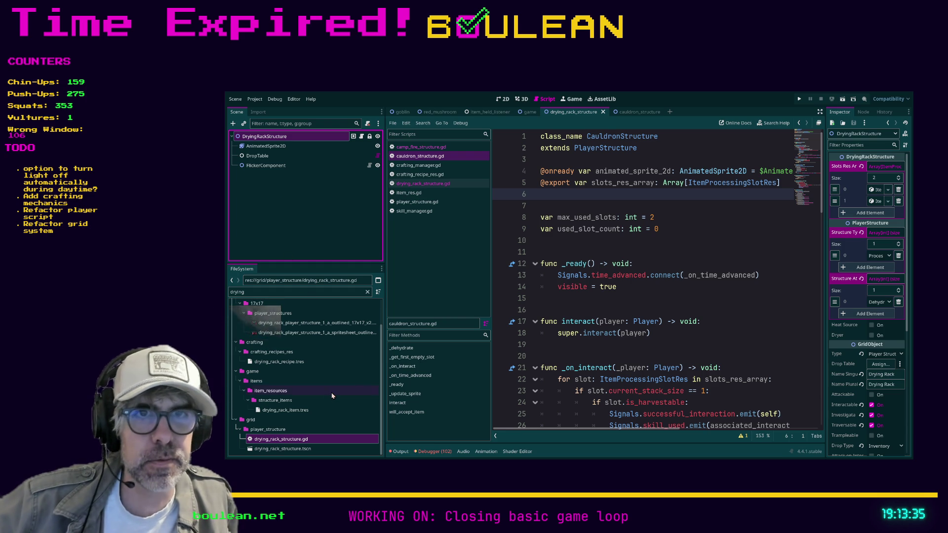
scroll(330, 392, up, 2)
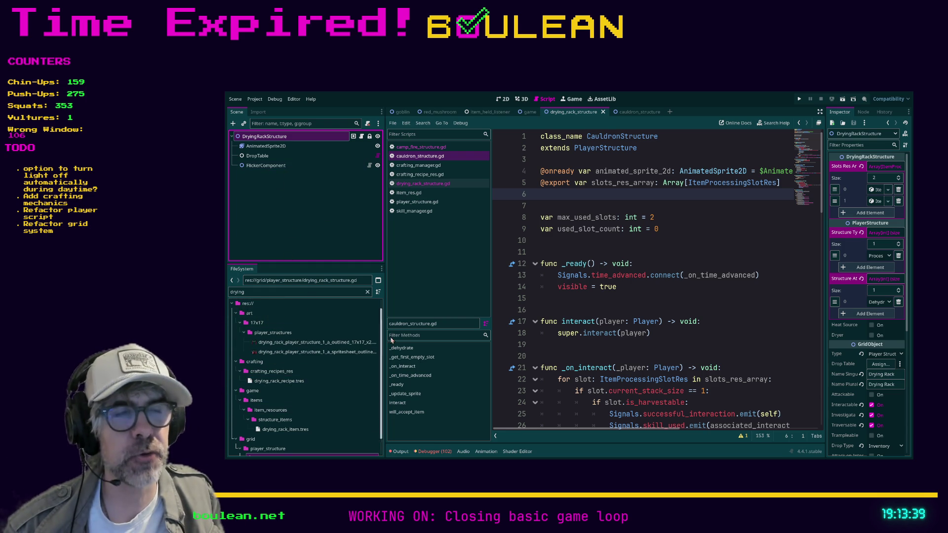
click(630, 309)
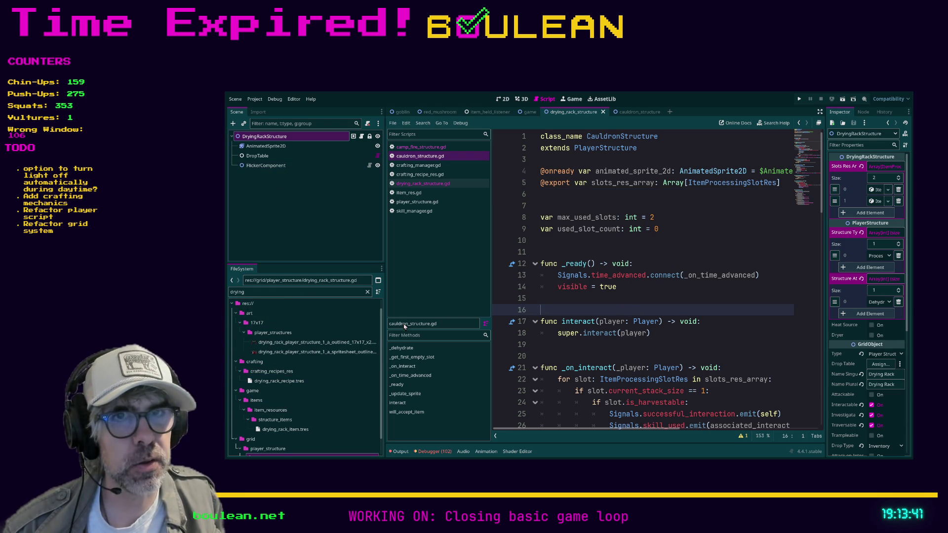
scroll(337, 367, up, 1)
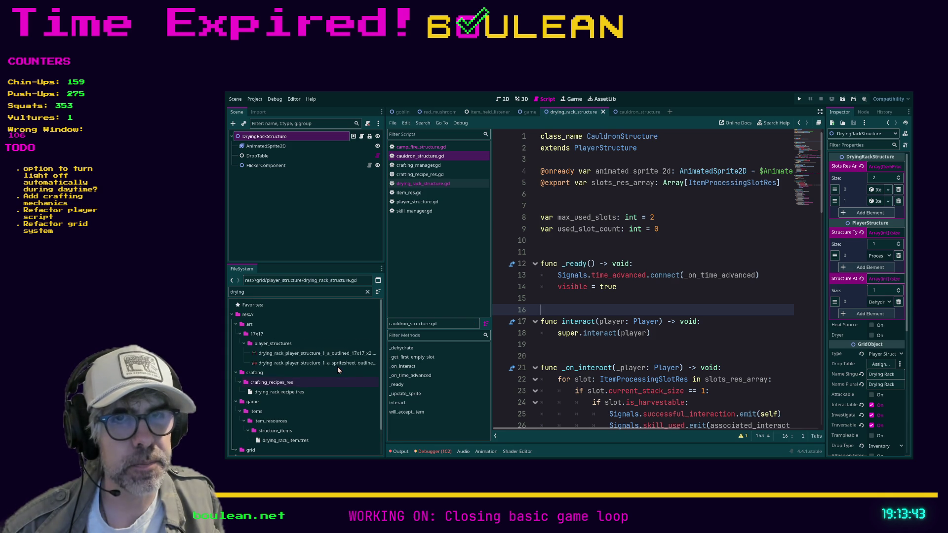
Step: Filter files for 'process' and open processing_slot_container.tscn in the components folder
click(293, 293)
key(BackSpace)
key(BackSpace)
key(BackSpace)
text(process)
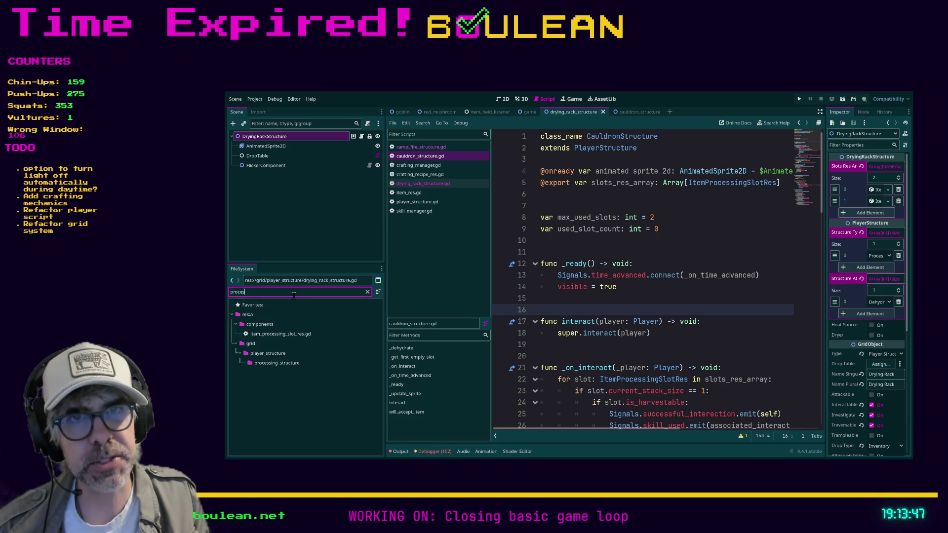
click(284, 334)
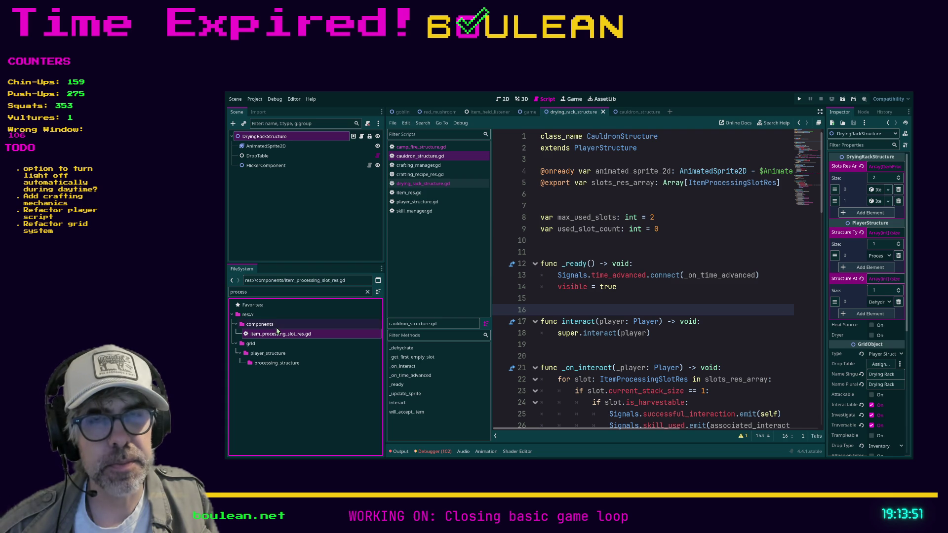
click(286, 325)
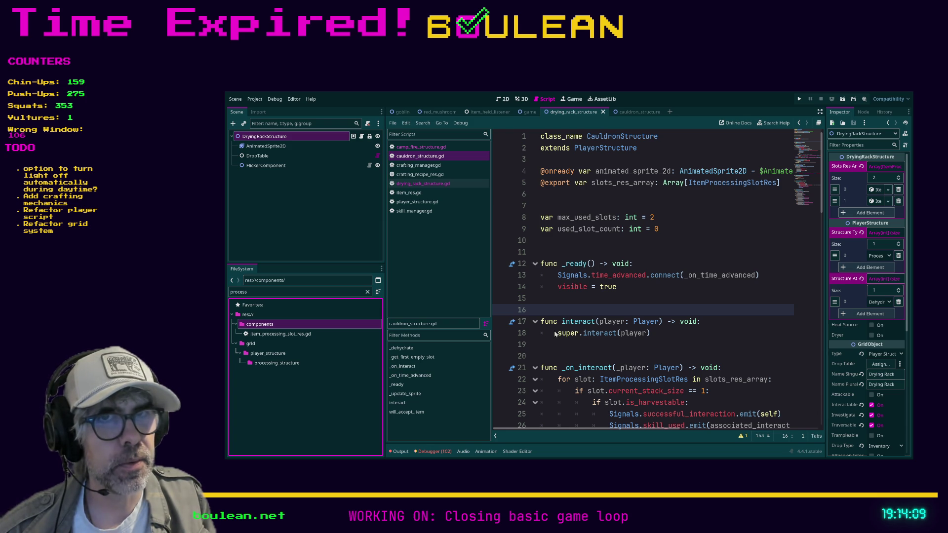
click(300, 346)
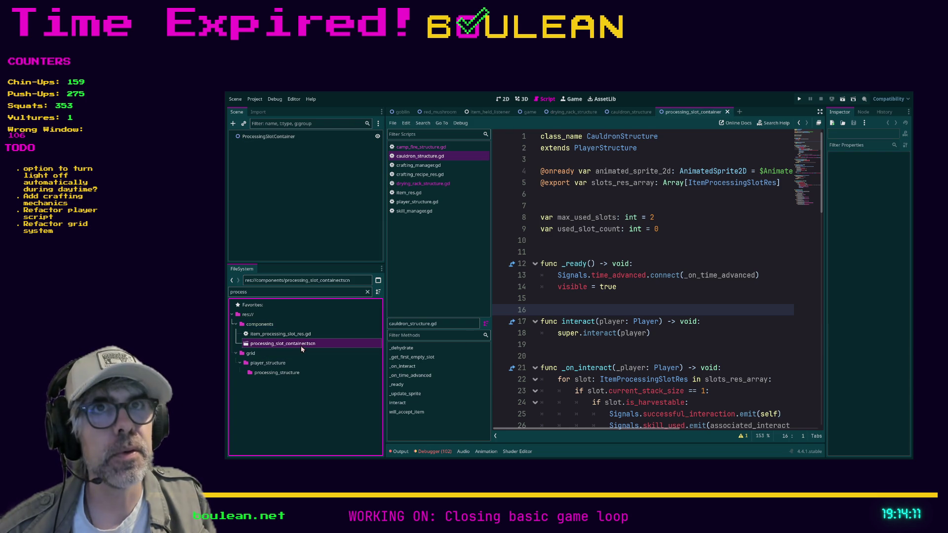
Step: Attach and save processing_slot_container.gd on the ProcessingSlotContainer root, then close camp_fire_structure.gd
click(275, 138)
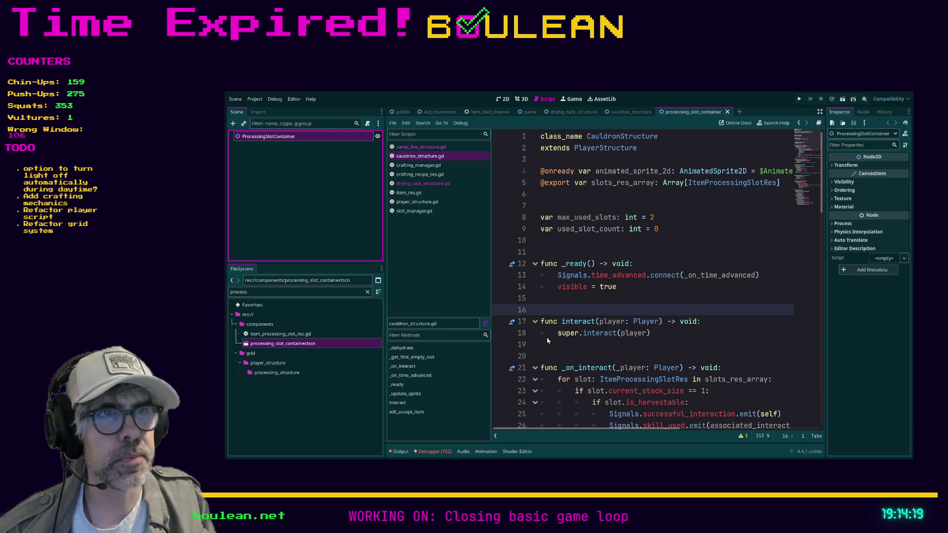
key(Return)
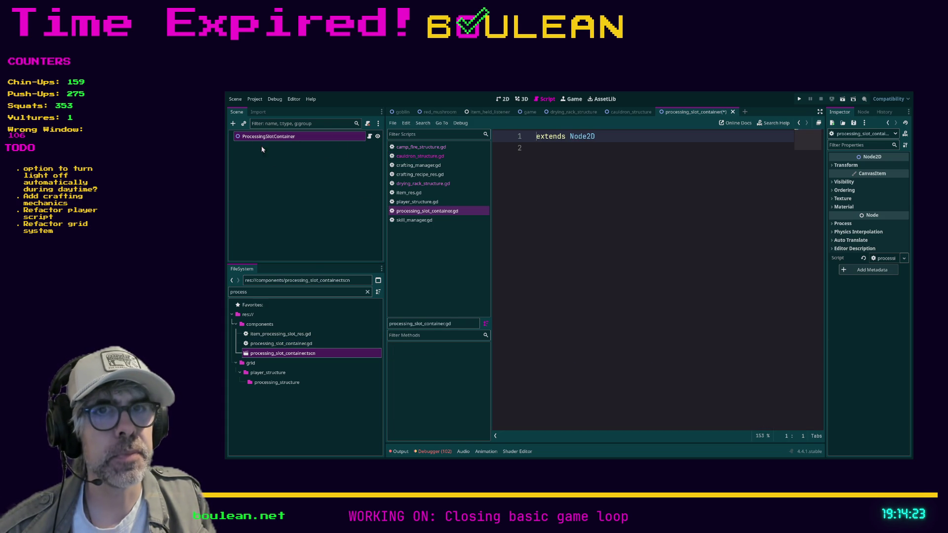
click(304, 354)
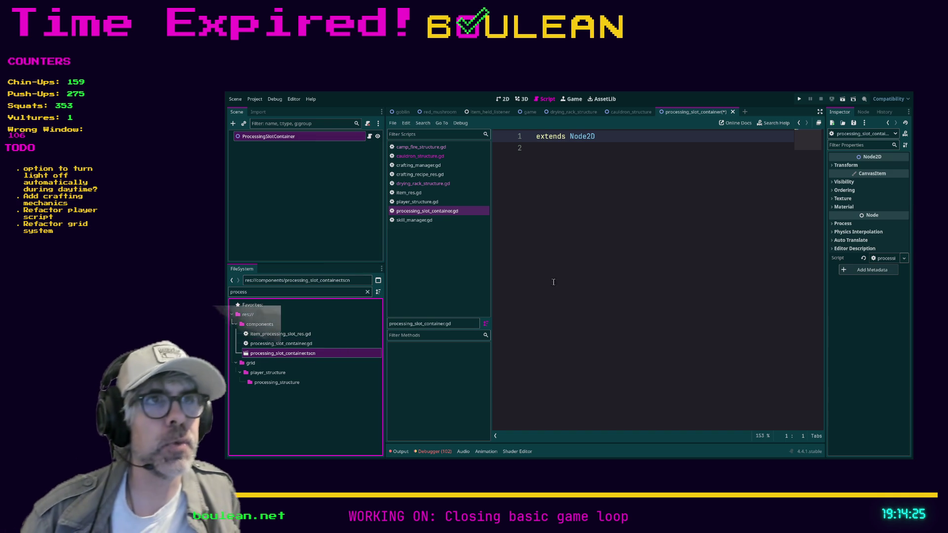
click(538, 293)
key(ctrl+s)
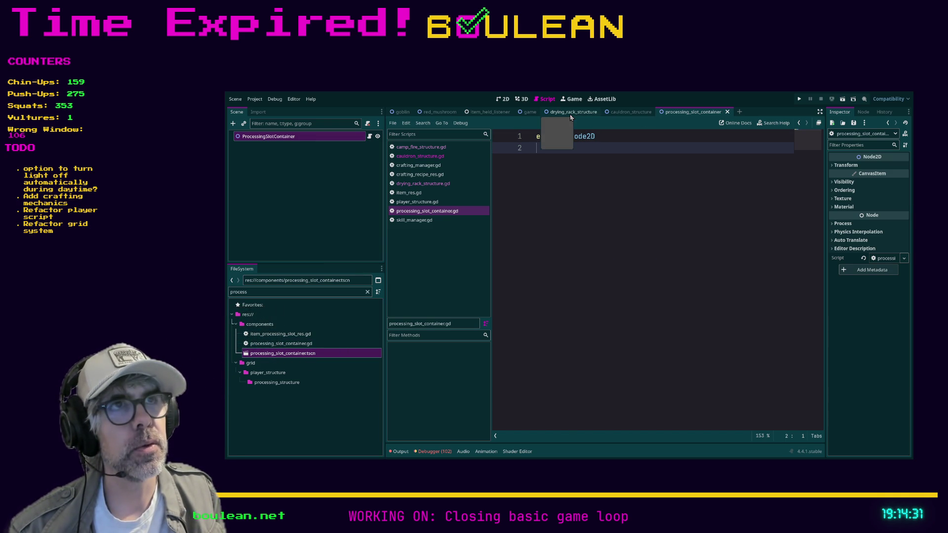
click(425, 148)
key(ctrl+w)
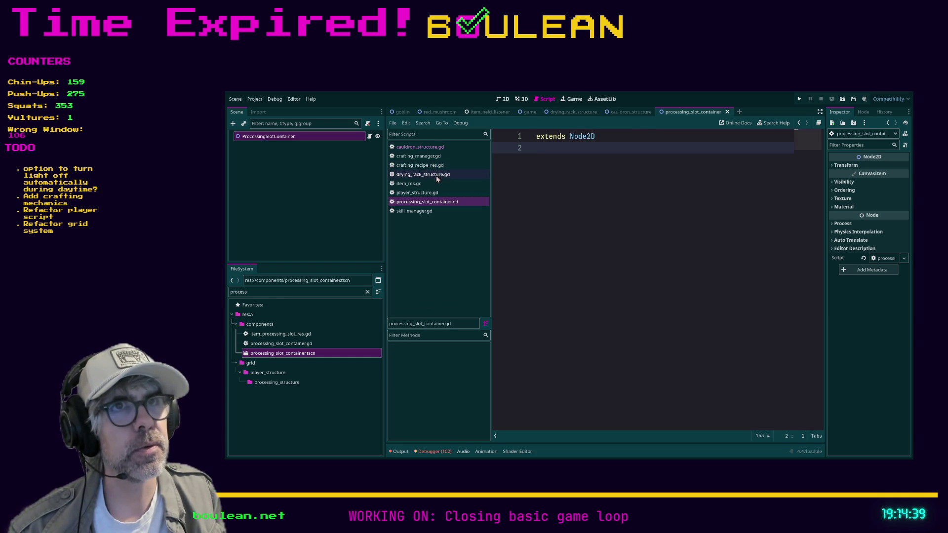
click(429, 147)
scroll(625, 235, down, 9)
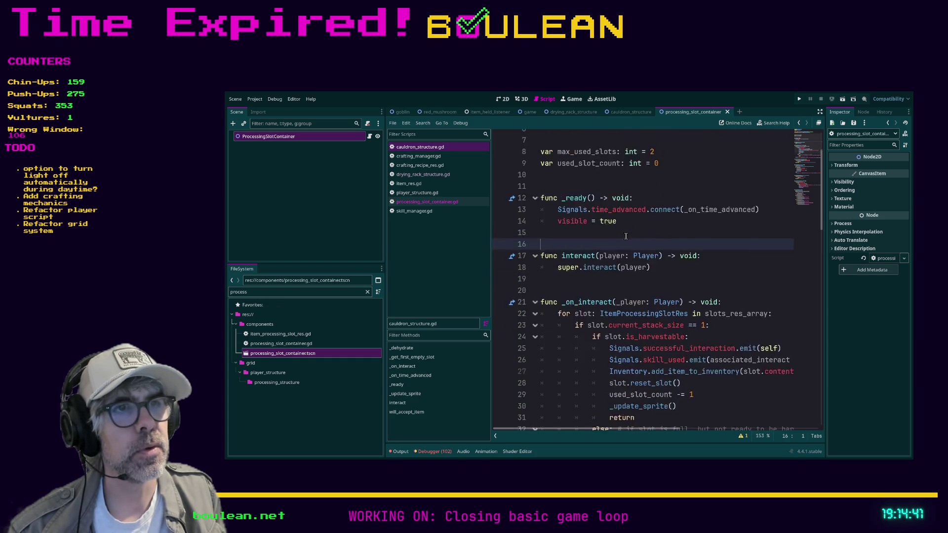
scroll(625, 236, down, 3)
scroll(625, 236, up, 8)
scroll(626, 232, up, 5)
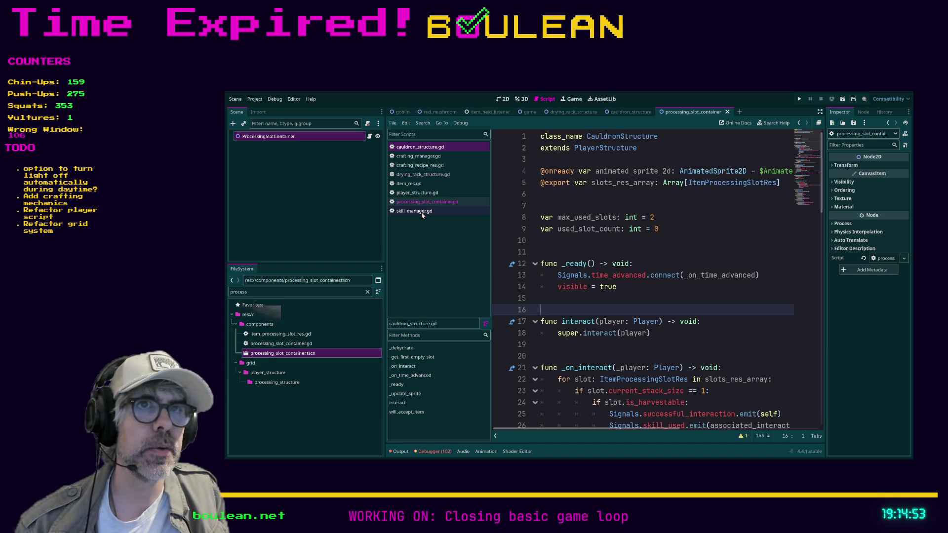
click(575, 184)
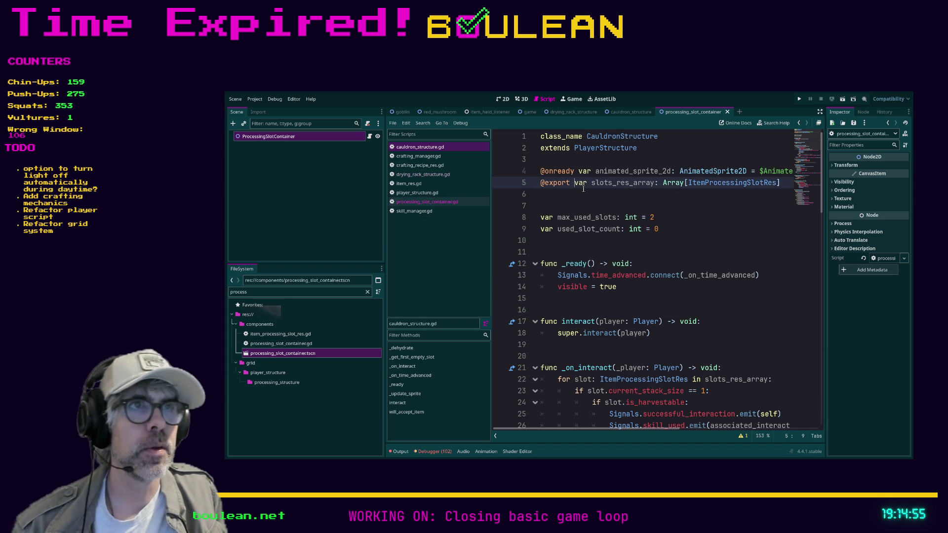
key(shift+Home)
key(ctrl+c)
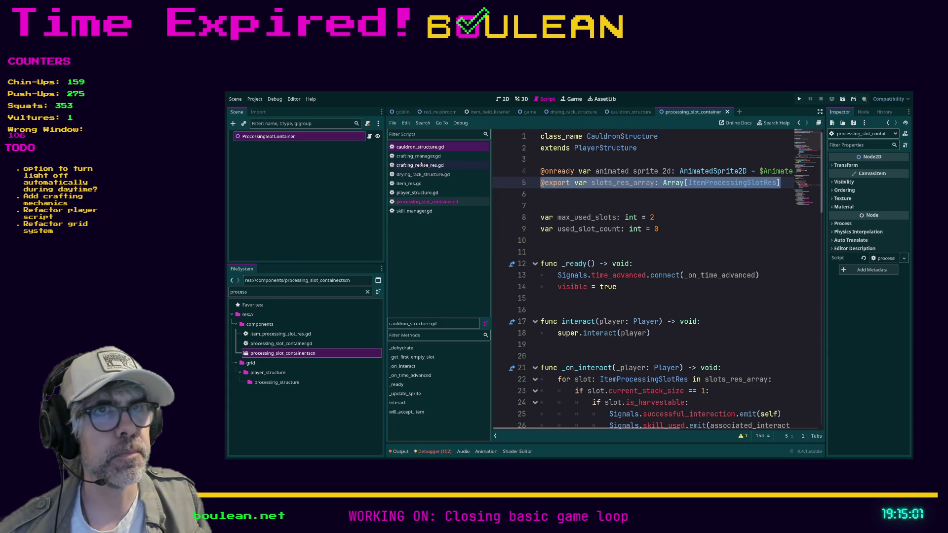
click(422, 203)
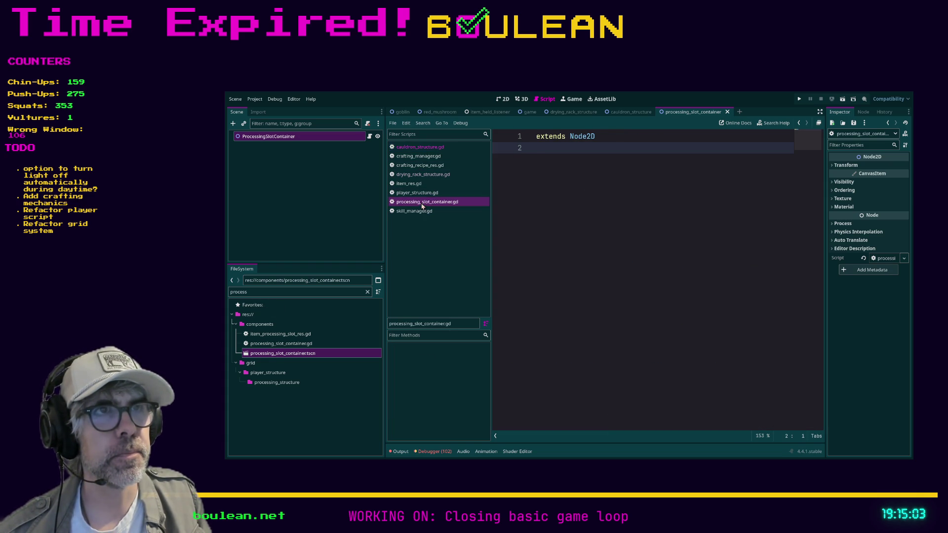
key(ctrl+v)
key(Up)
key(Up)
key(Up)
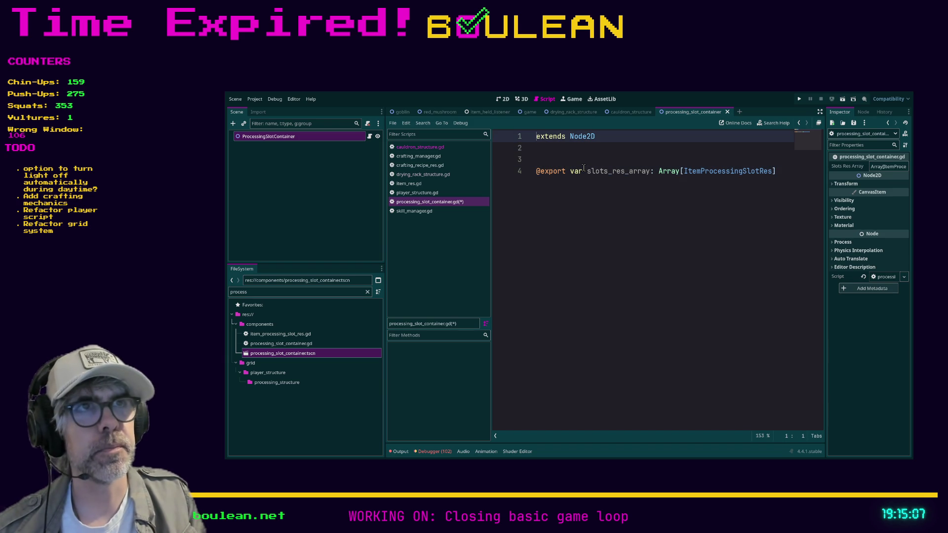
Step: Add 'class_name ProcessingSlotContainer' as line 1, above extends Node2D
key(Return)
key(Up)
text(ProcessingSl)
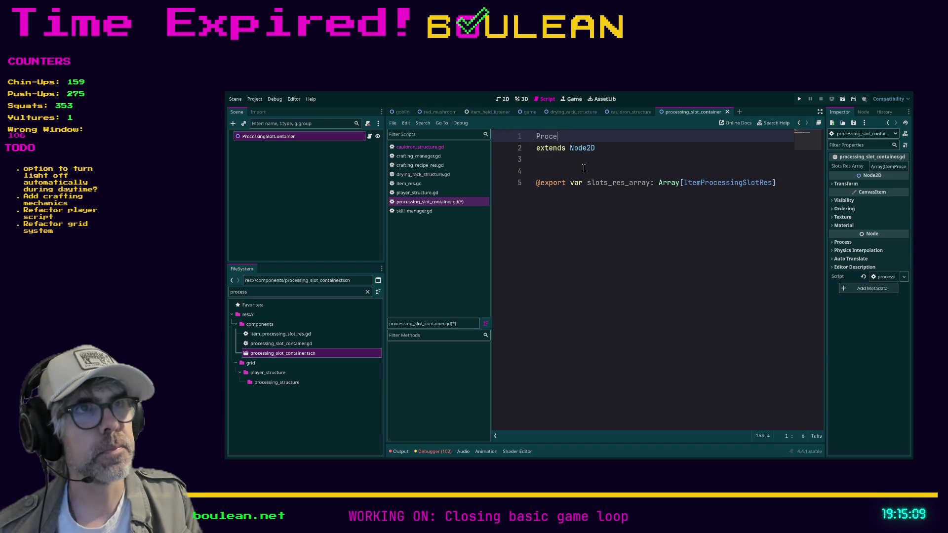
text(otContainer)
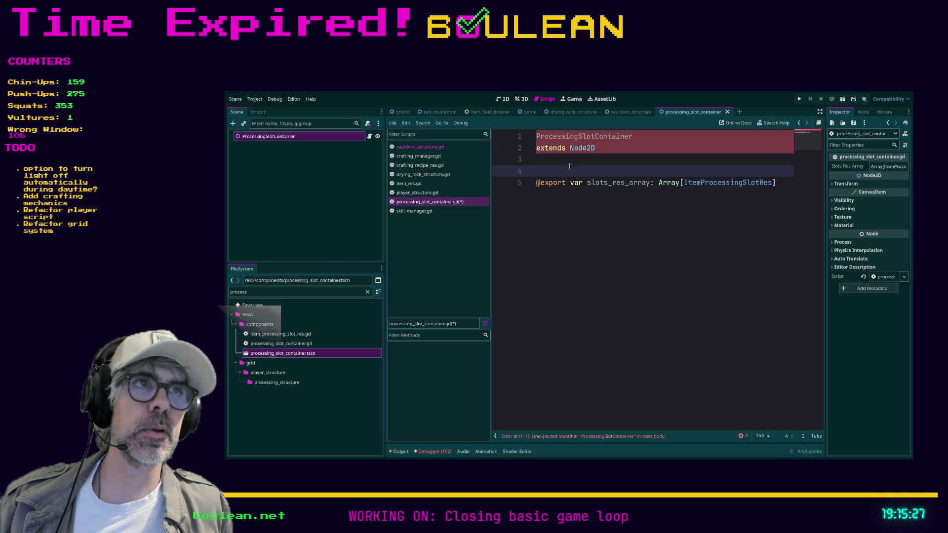
click(540, 137)
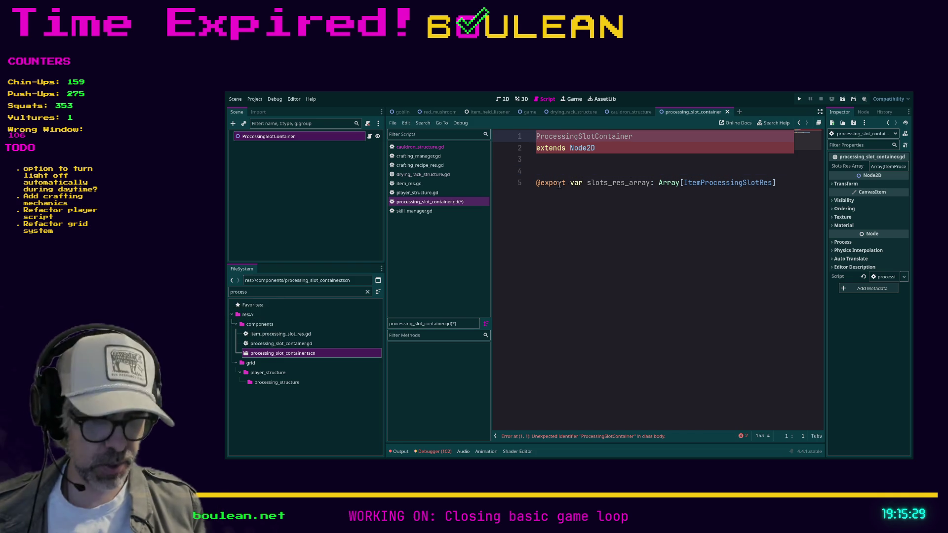
text(class_)
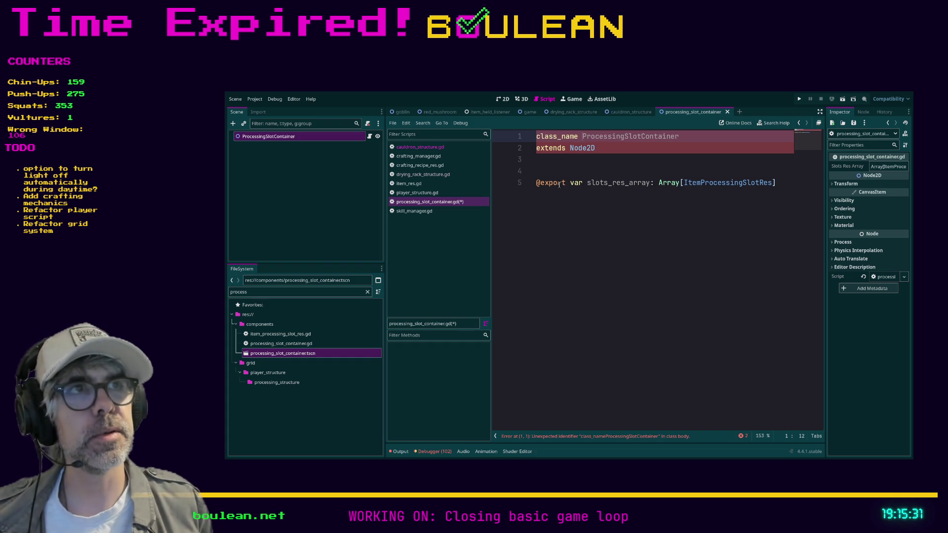
text(name)
key(ctrl+End)
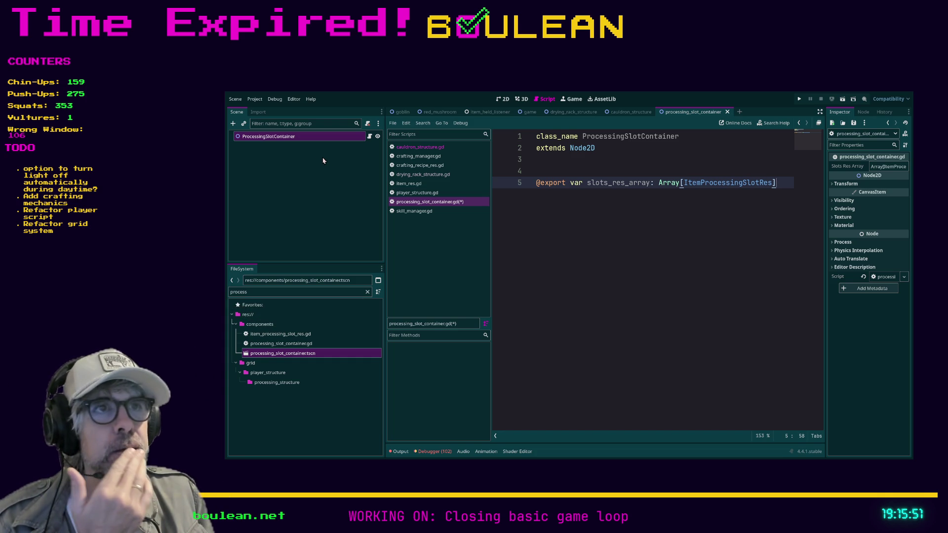
Step: Add one Slots Res Array element and set element 0 to a new ItemProcessingSlotRes
click(303, 149)
click(286, 138)
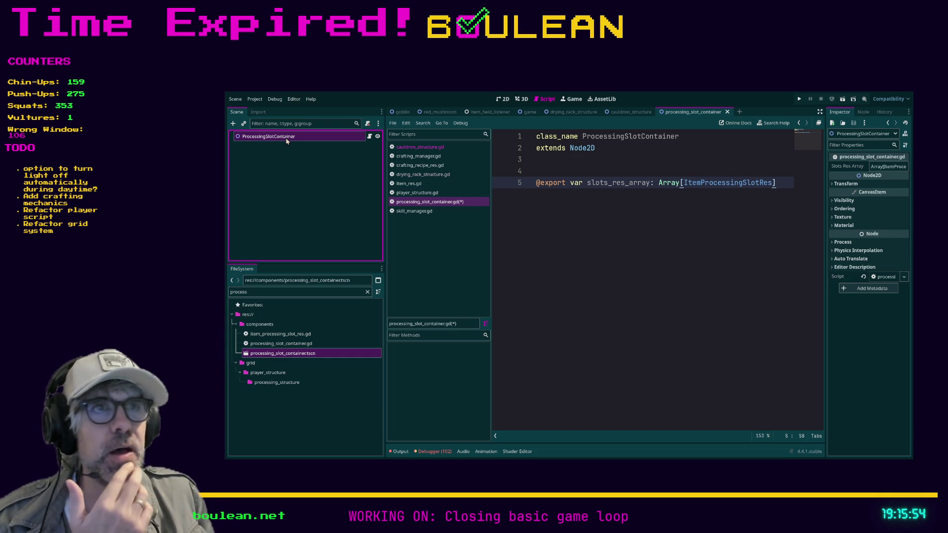
click(876, 168)
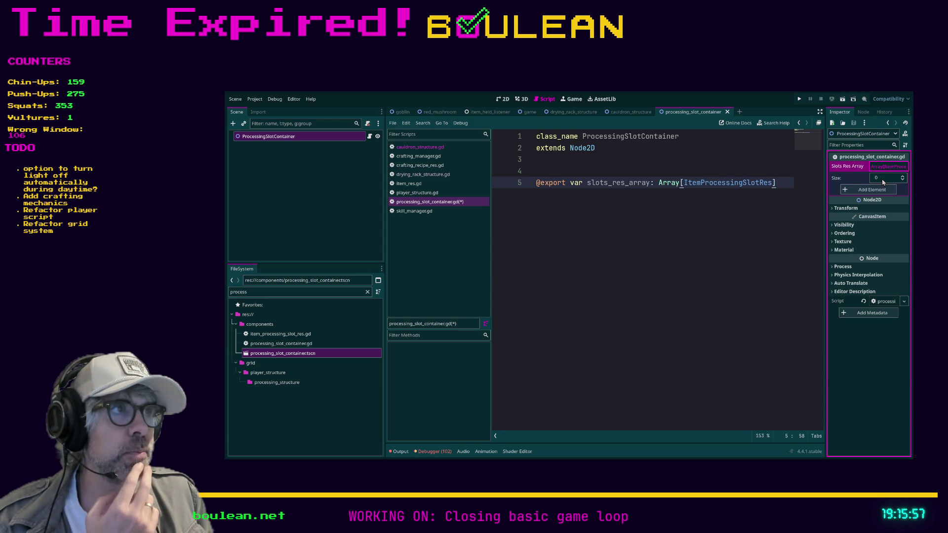
click(866, 190)
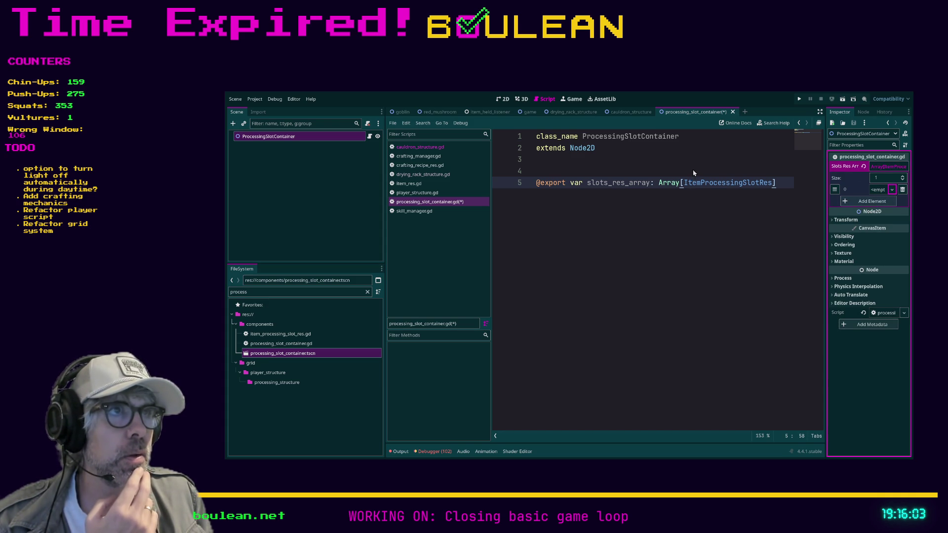
click(877, 189)
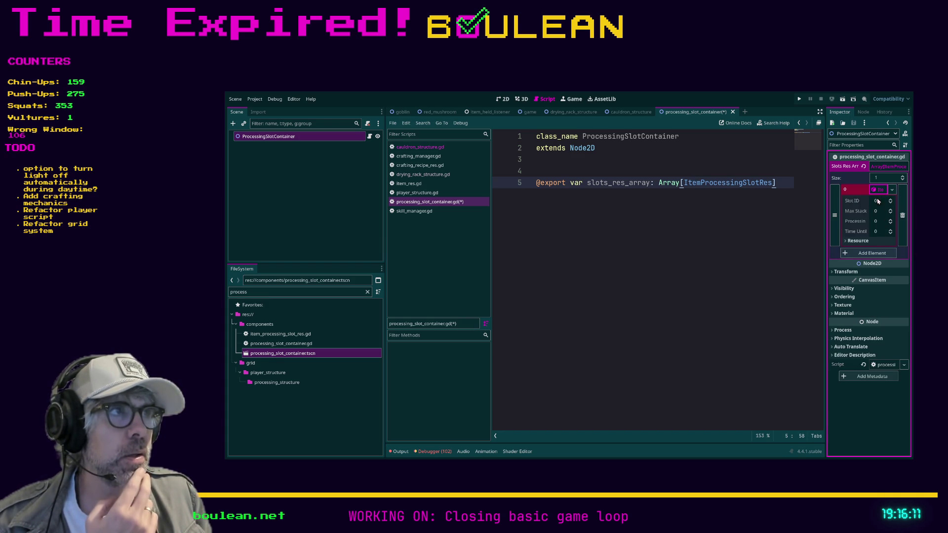
click(876, 192)
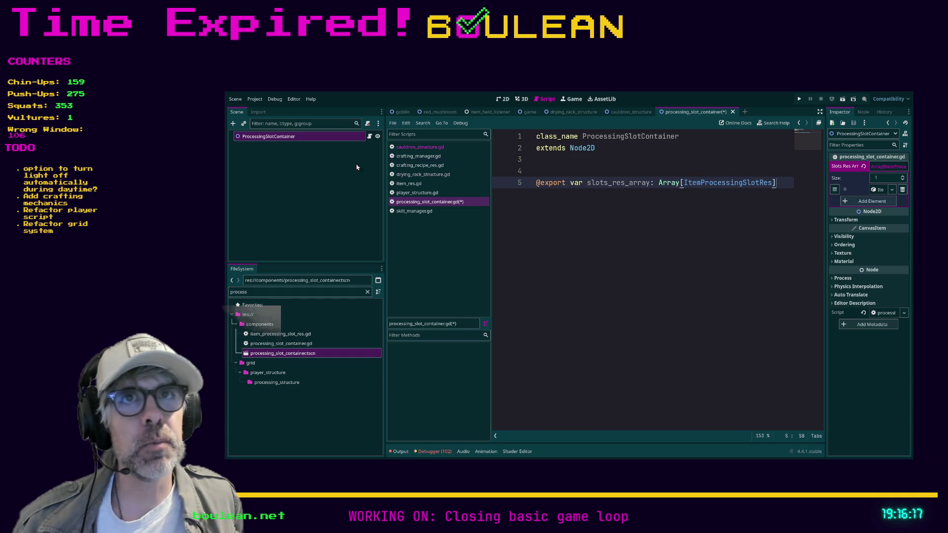
Step: Show drying_rack_structure.gd in the script editor and select CauldronStructure in the cauldron_structure scene
click(281, 174)
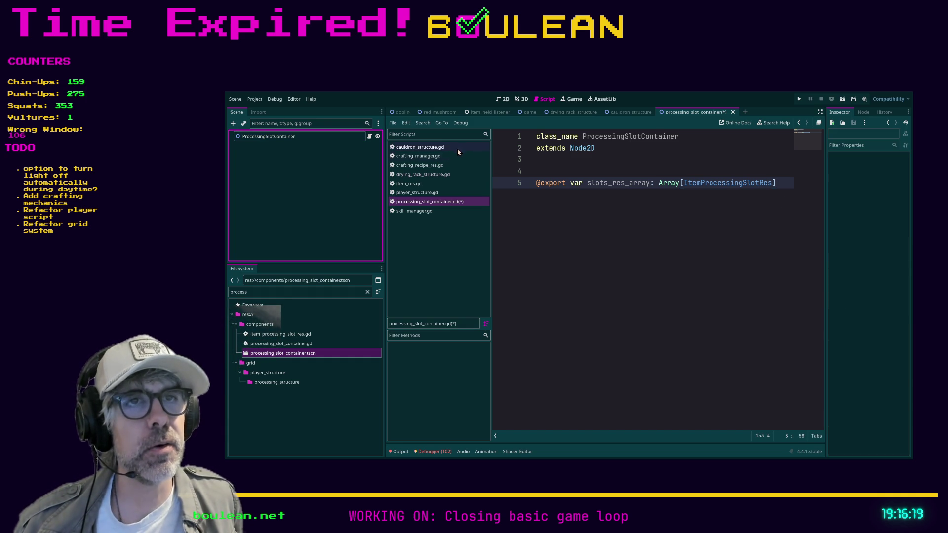
click(431, 193)
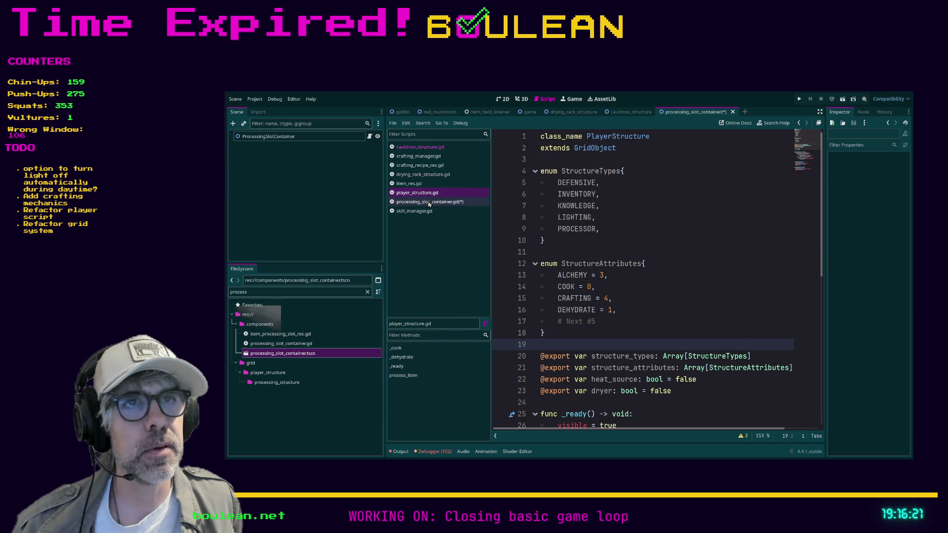
click(429, 202)
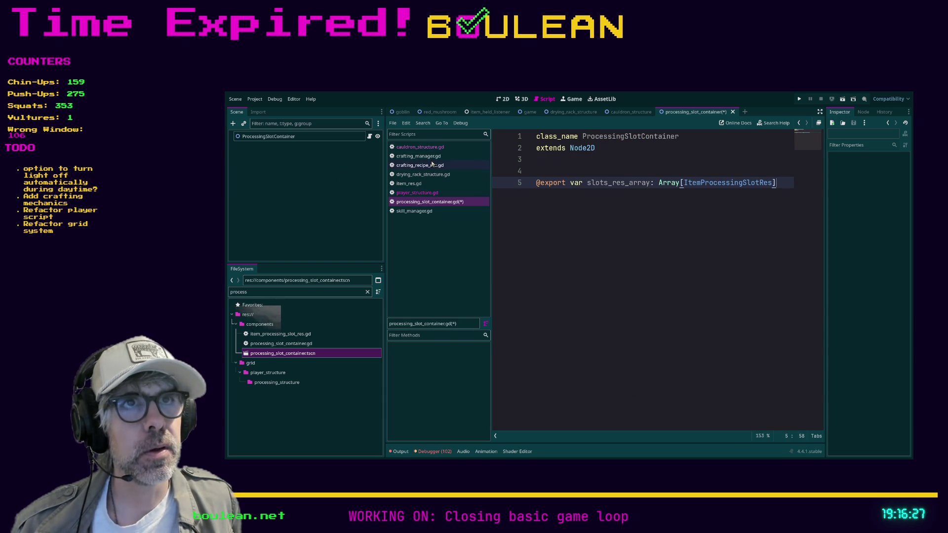
click(436, 175)
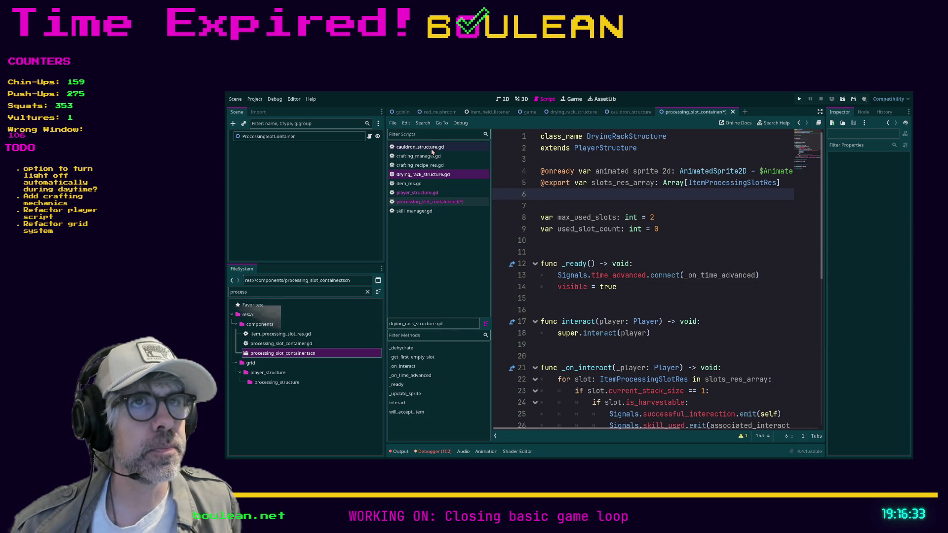
mouse_move(431, 148)
mouse_down()
mouse_move(639, 115)
mouse_move(284, 144)
mouse_up()
click(283, 144)
click(283, 139)
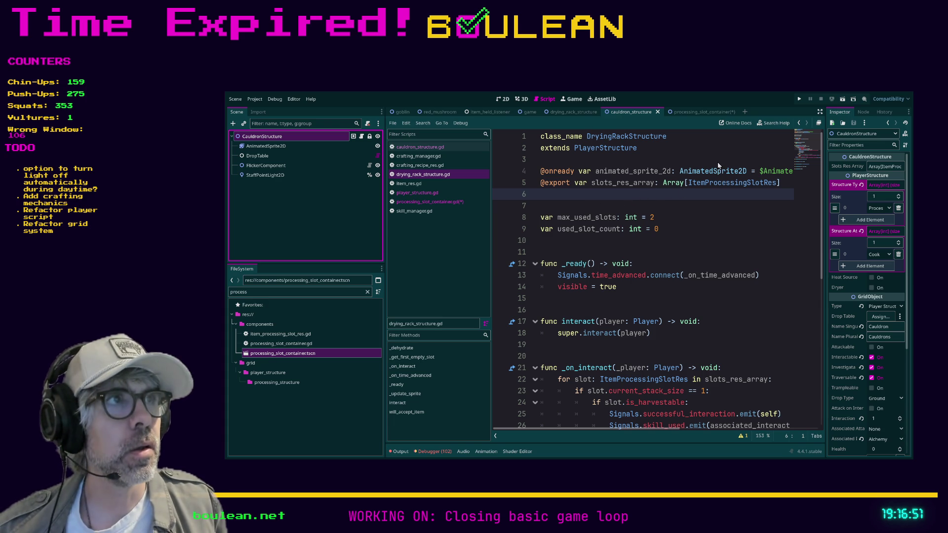
Step: Save processing_slot_container.gd, then add a ProcessingSlotContainer child under CauldronStructure with Ctrl+Shift+A
click(468, 202)
key(ctrl+s)
click(269, 146)
click(269, 137)
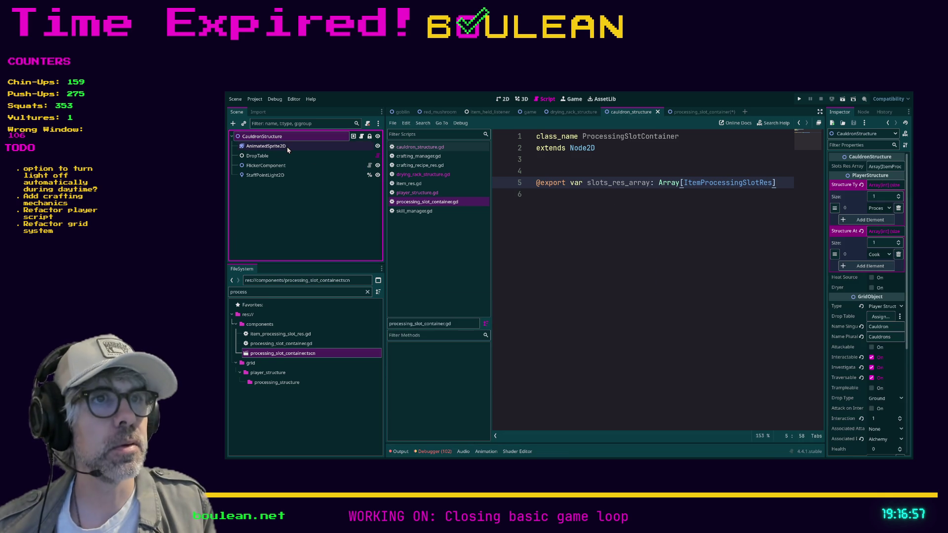
key(ctrl+shift+a)
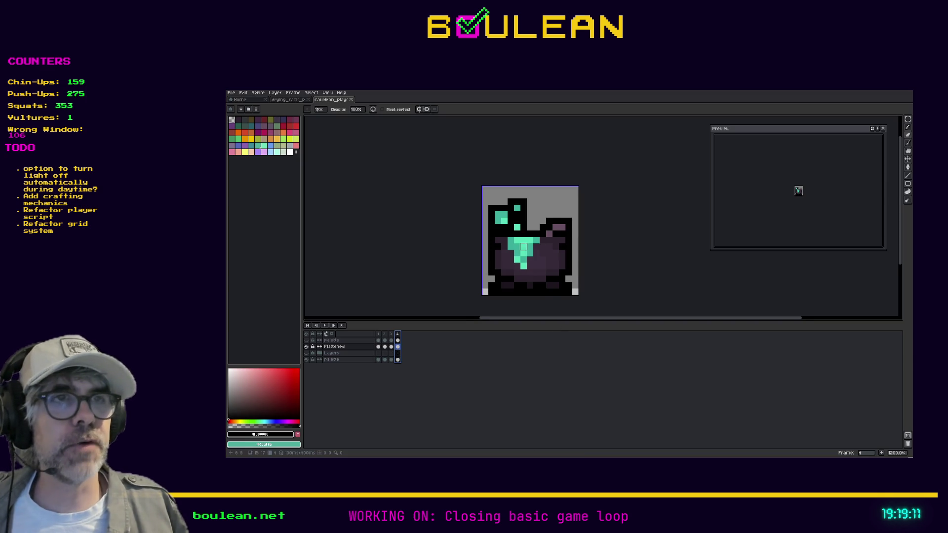
Step: Erase pixels on the cauldron's top outline, undo both erasures, and save the sprite file
scroll(526, 247, up, 1)
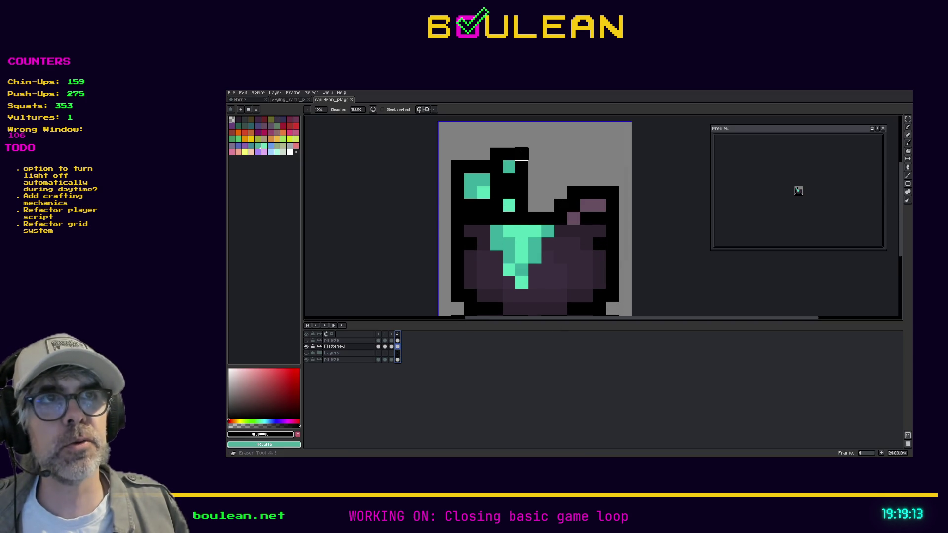
click(515, 153)
mouse_move(508, 154)
mouse_down()
mouse_move(496, 153)
mouse_move(522, 180)
mouse_up()
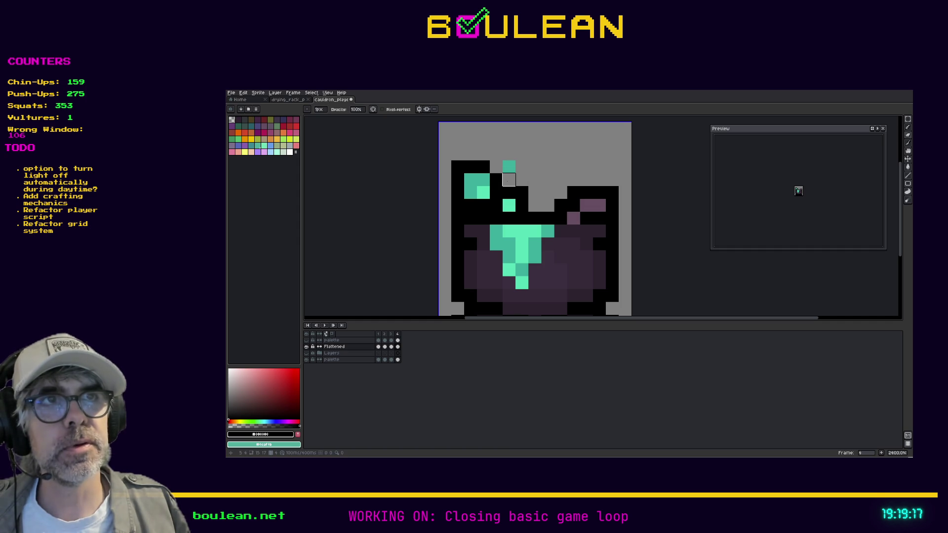
click(495, 179)
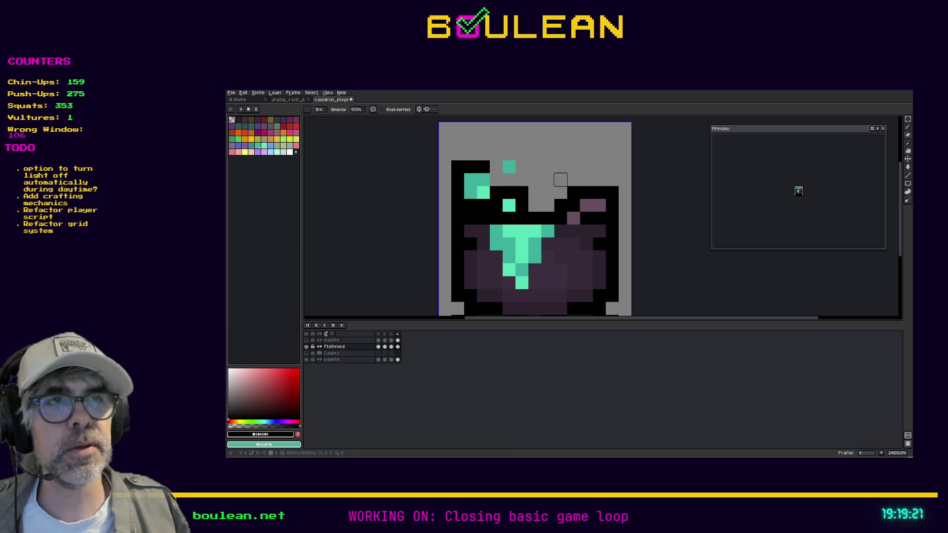
key(ctrl+z)
key(ctrl+z)
key(ctrl+z)
key(ctrl+z)
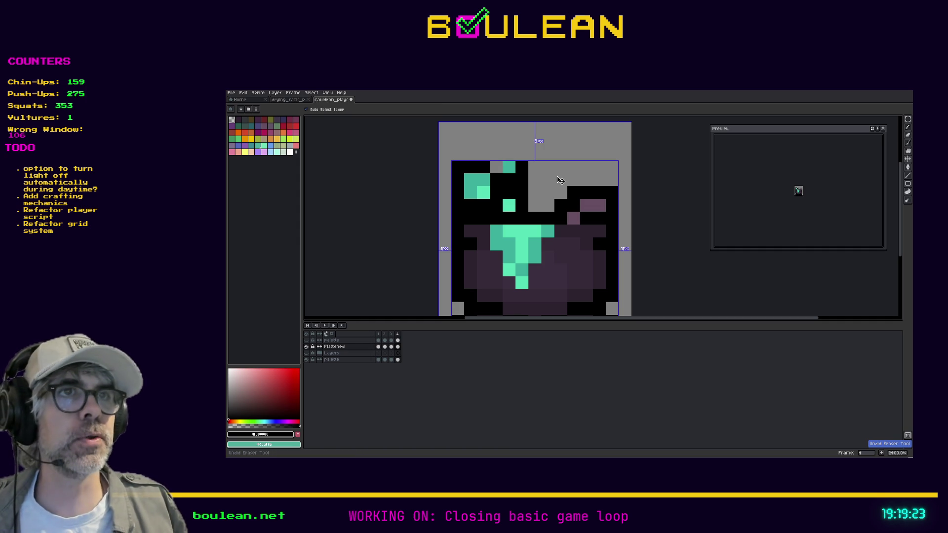
key(ctrl+z)
key(ctrl+z)
key(ctrl+z)
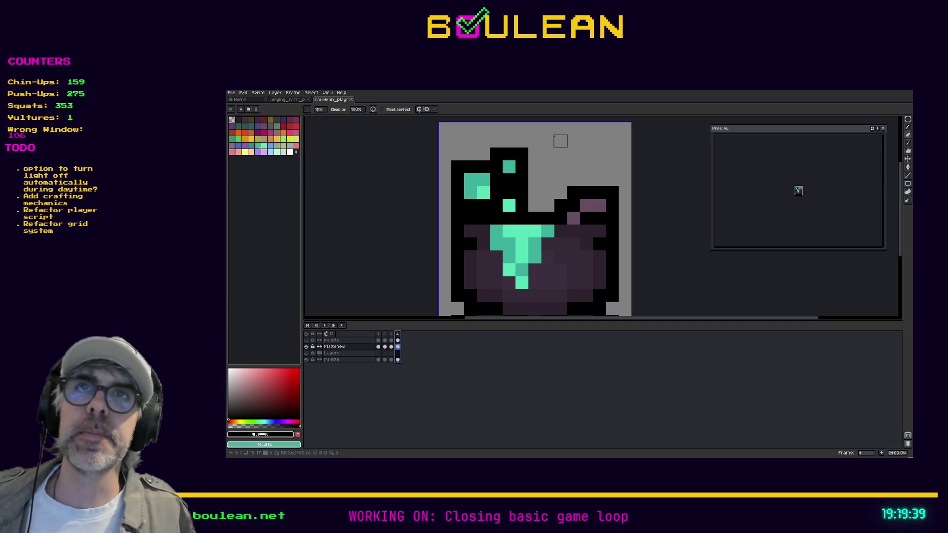
key(ctrl+s)
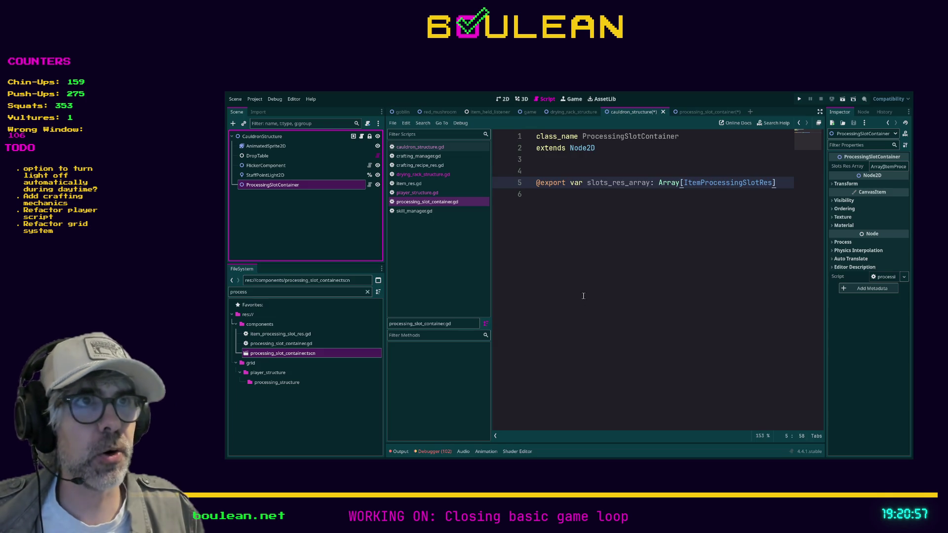
Step: Place the caret on the blank line after the exported array and switch away from Godot
click(582, 302)
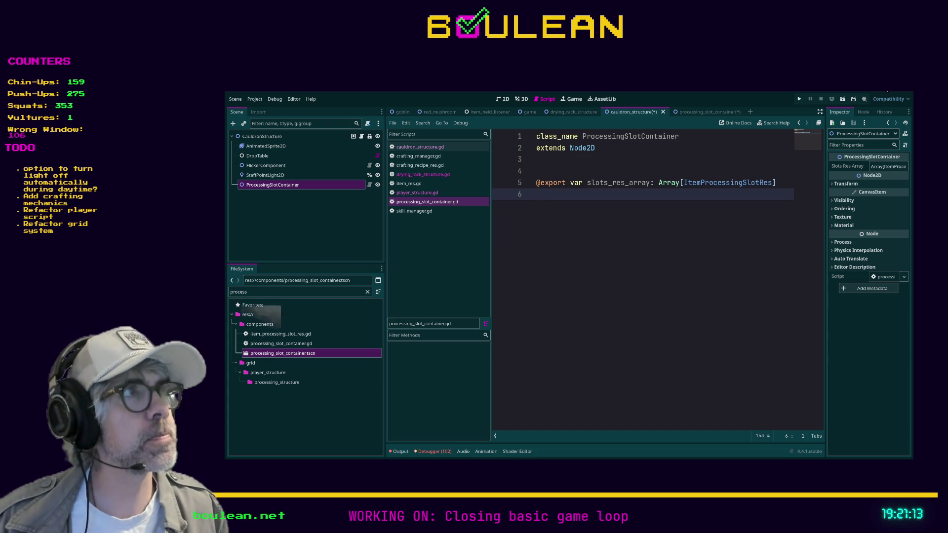
key(alt+Tab)
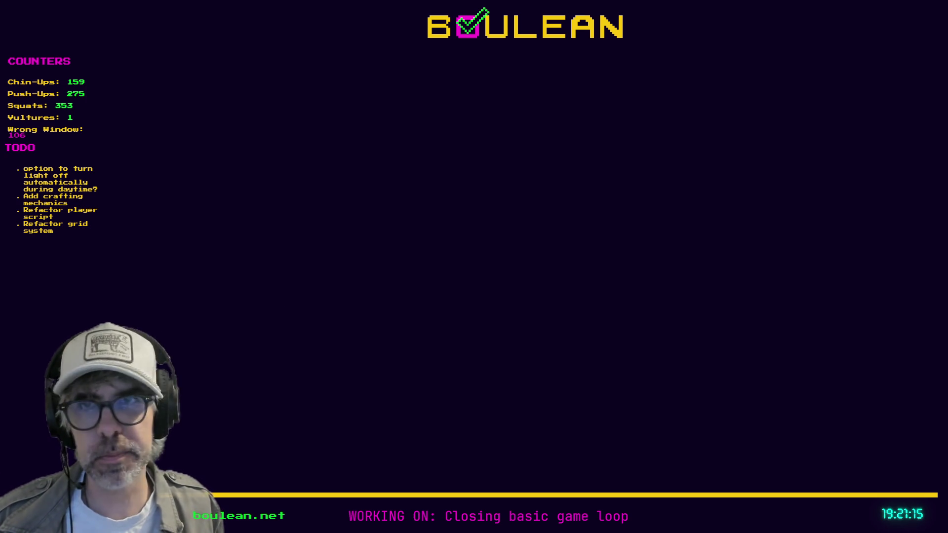
Step: Search Brave for 'don't starve' in a new tab and show the image results
key(ctrl+t)
text(don't starv)
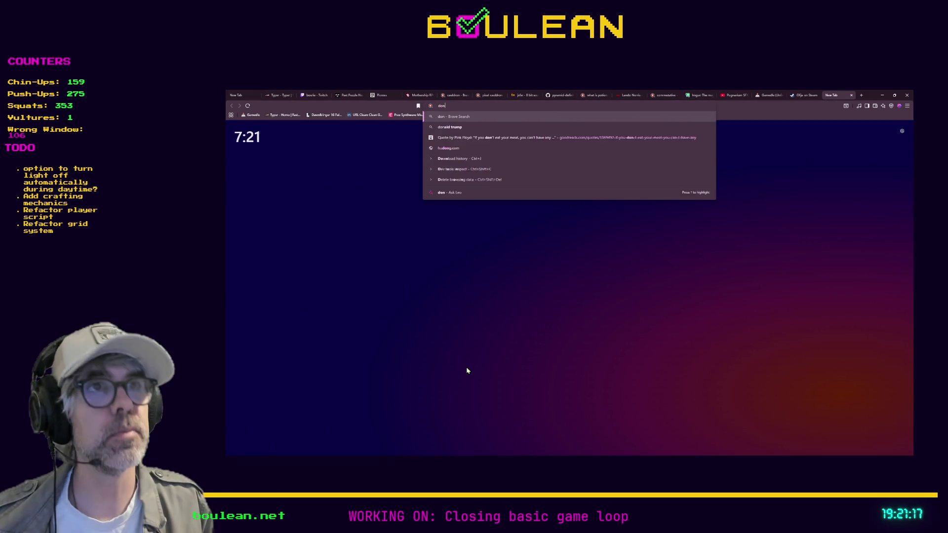
text(e)
key(Return)
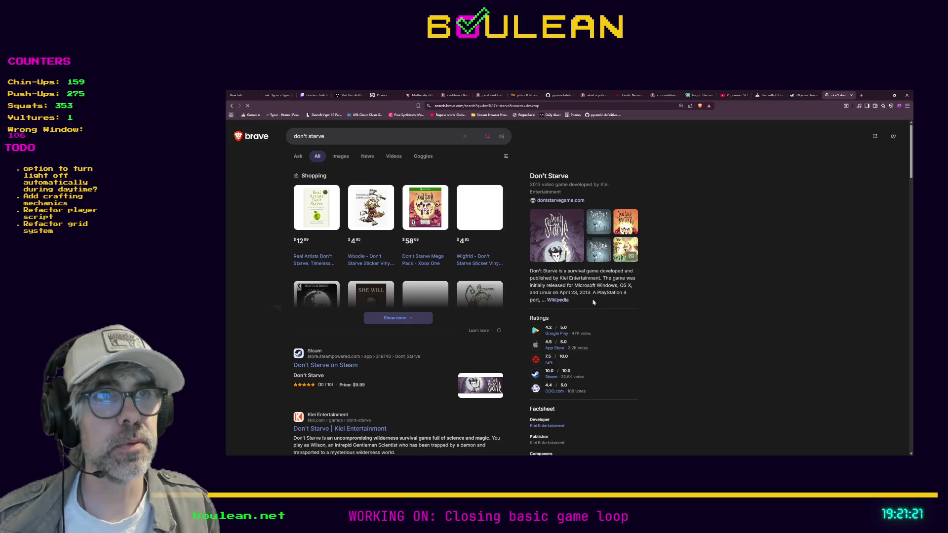
click(339, 156)
scroll(436, 258, down, 3)
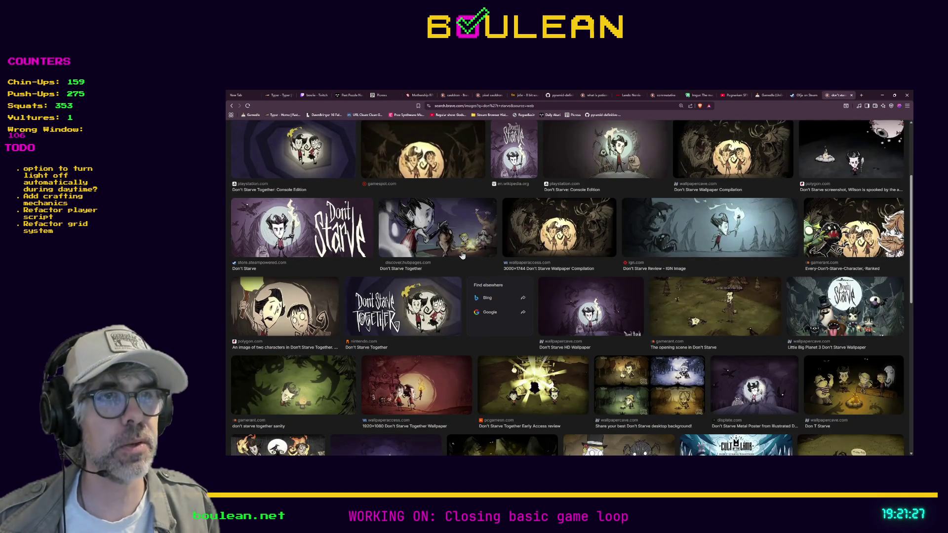
scroll(461, 254, down, 2)
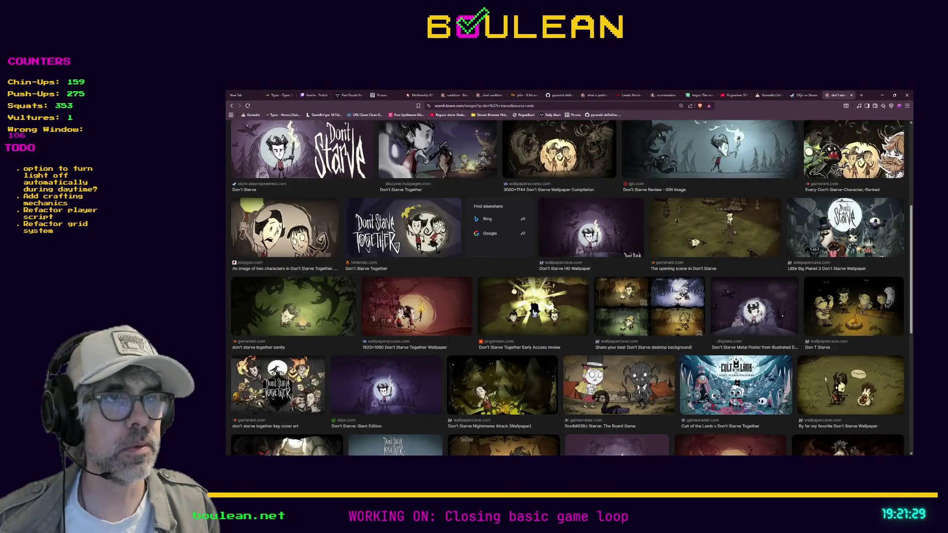
Step: Open the PCGamesN page behind the Don't Starve Together image result
click(533, 311)
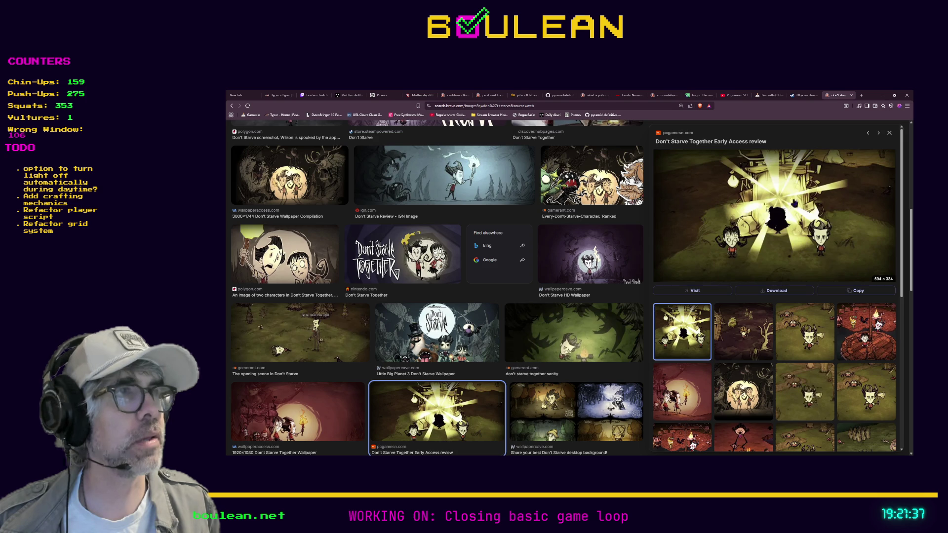
key(F5)
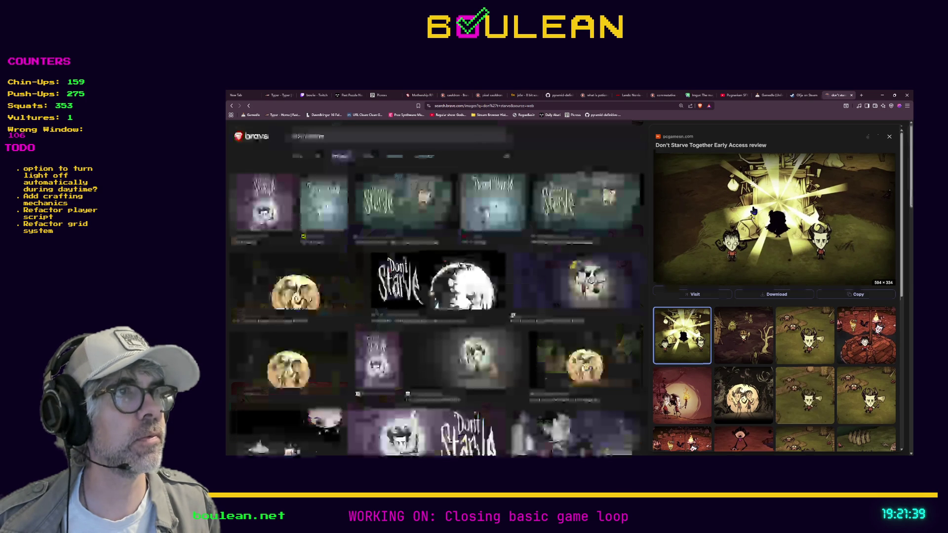
scroll(603, 275, down, 4)
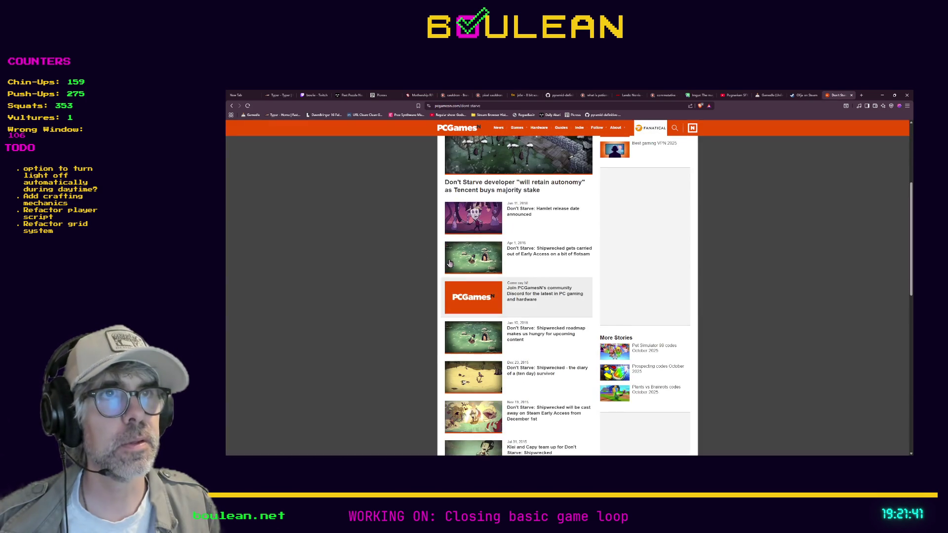
Step: Open the Tencent autonomy article, view its Don't Starve screenshot full size, then minimize the browser
scroll(477, 273, up, 2)
click(504, 212)
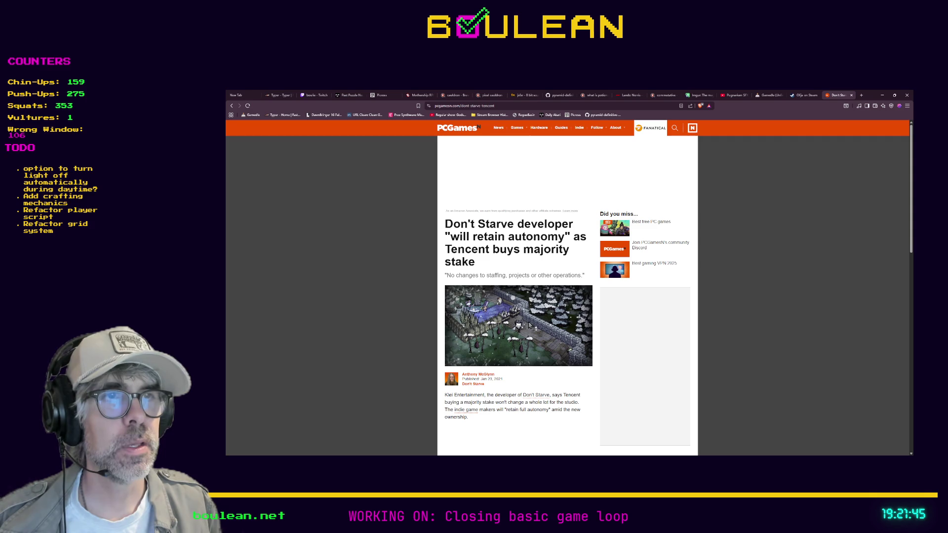
click(837, 96)
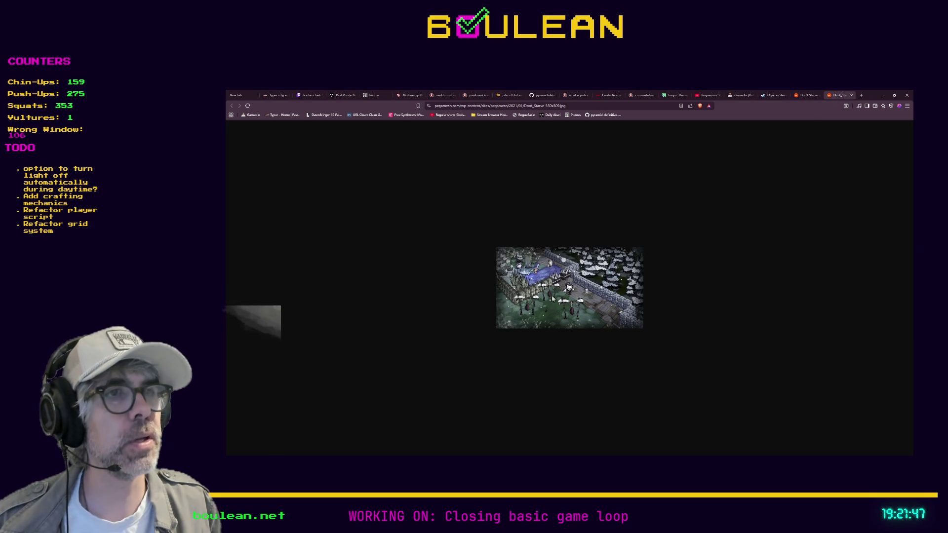
scroll(557, 295, down, 2)
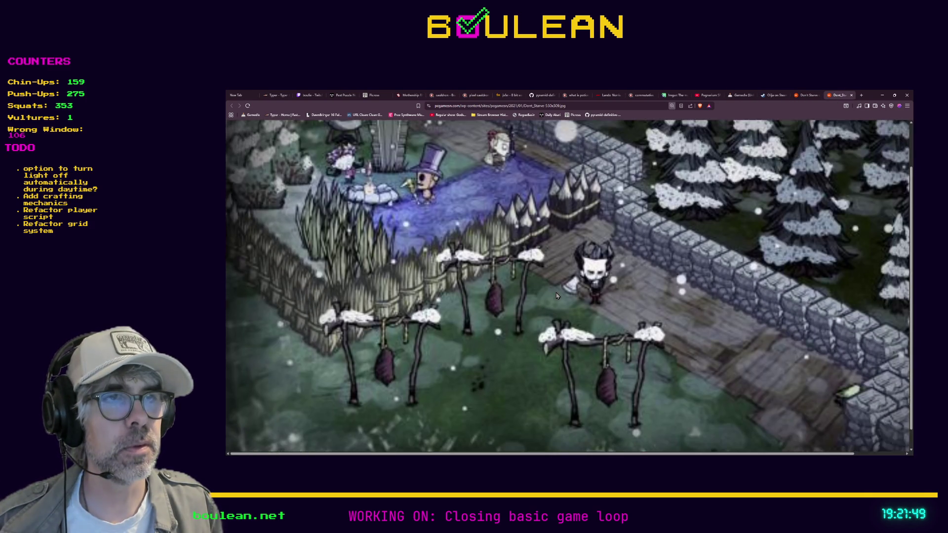
click(556, 295)
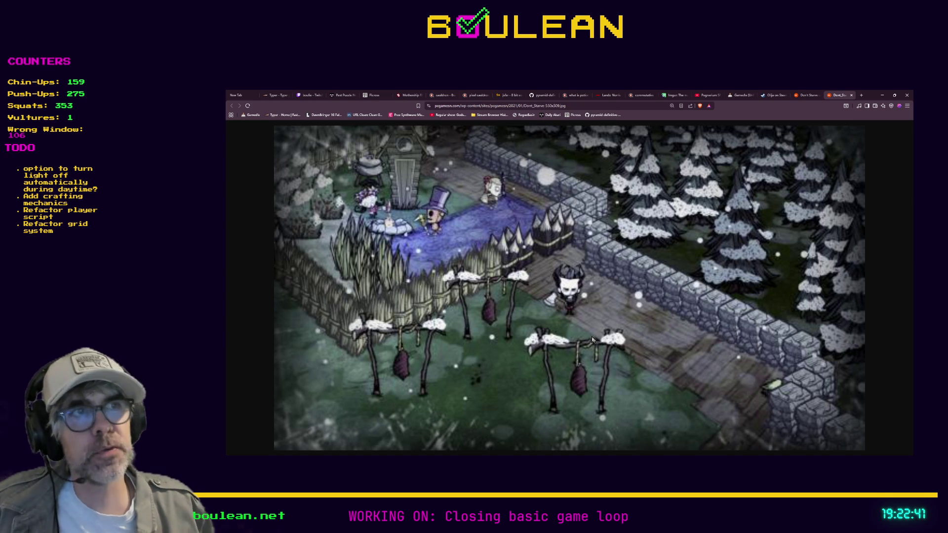
click(881, 95)
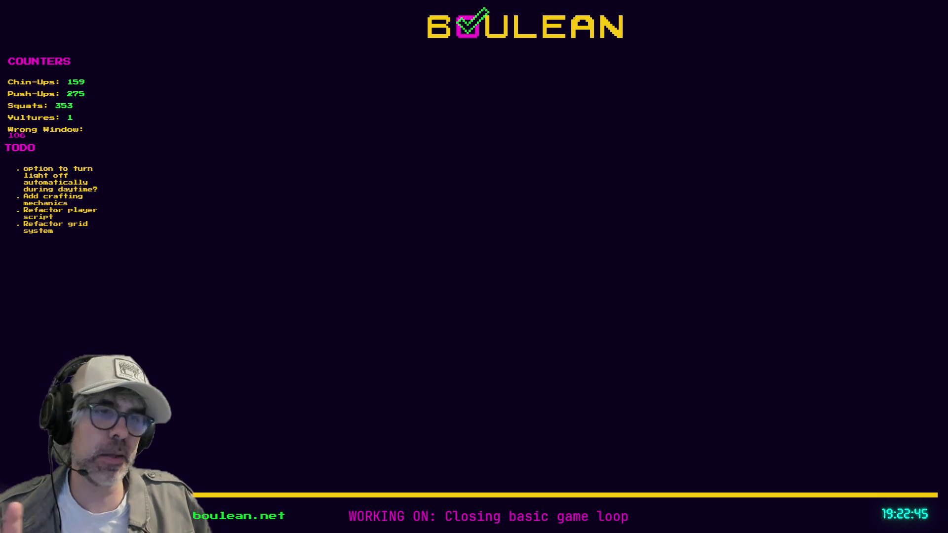
Step: Return to Godot, save the scene, and switch to processing_slot_container.gd
key(alt+Tab)
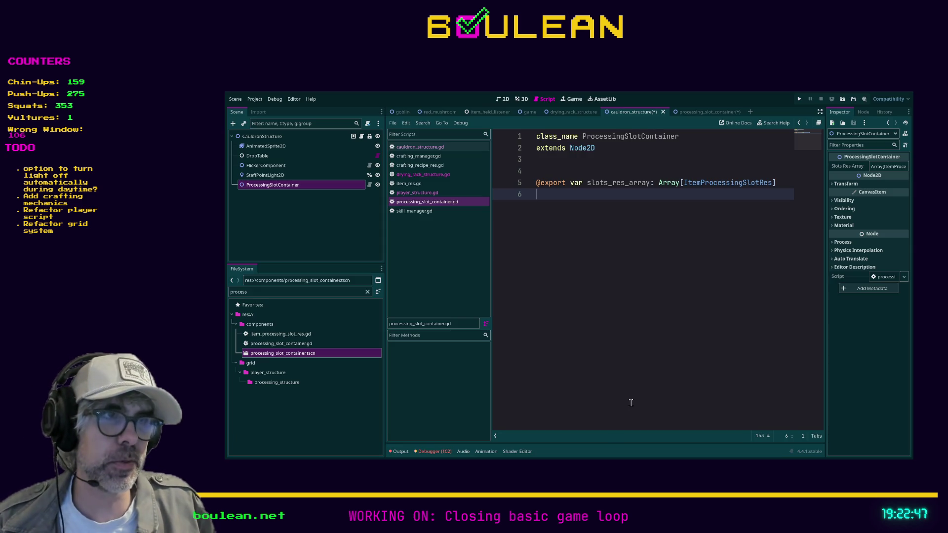
key(ctrl+s)
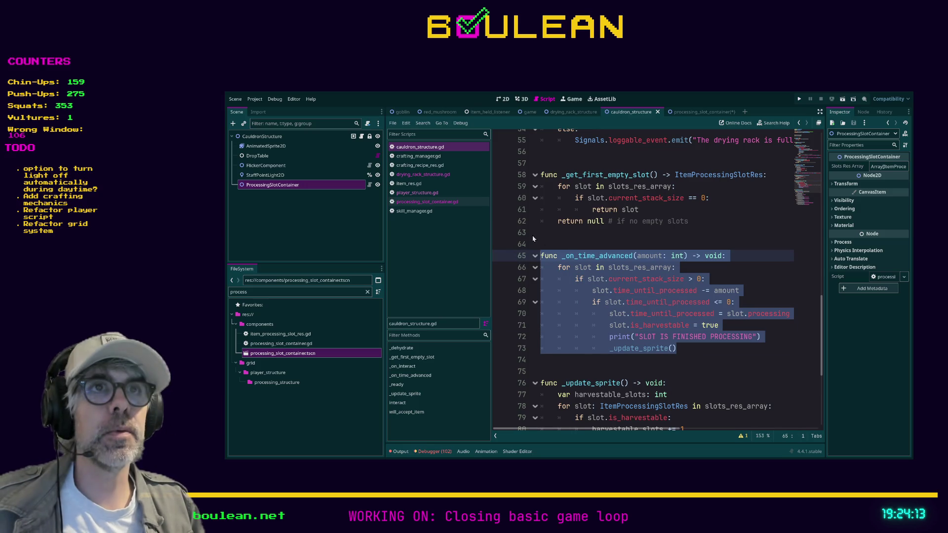
click(415, 202)
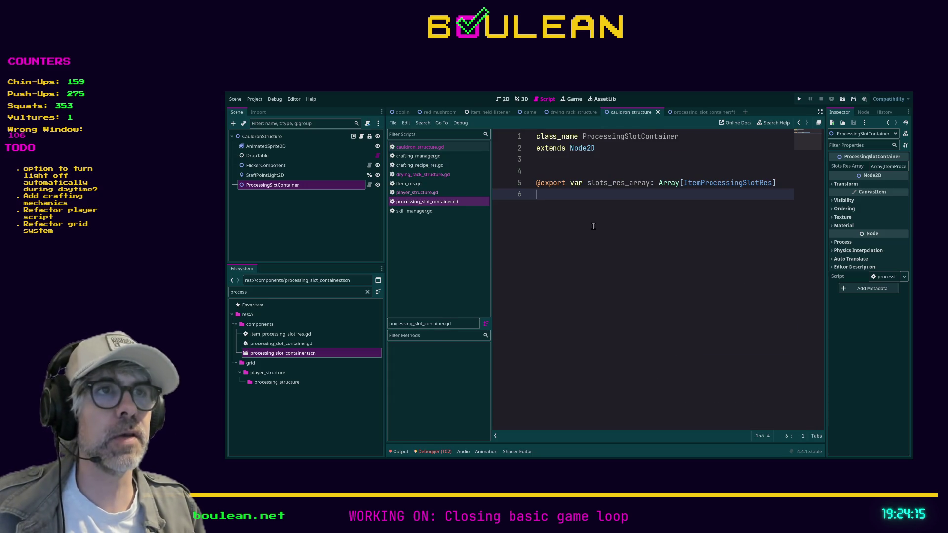
Step: Paste _on_time_advanced into processing_slot_container.gd and delete the old block from cauldron_structure.gd
key(Down)
key(Down)
key(Down)
key(ctrl+v)
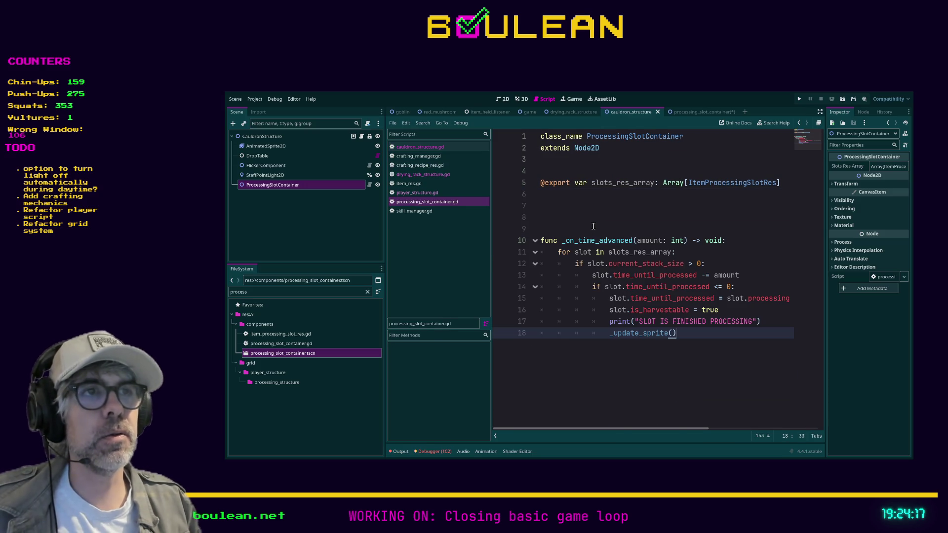
key(Up)
key(Up)
key(Up)
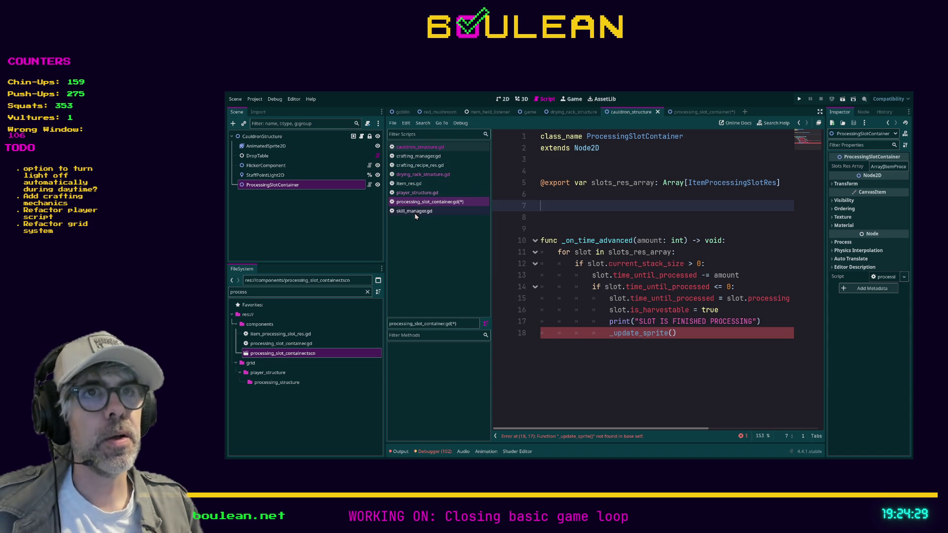
click(420, 147)
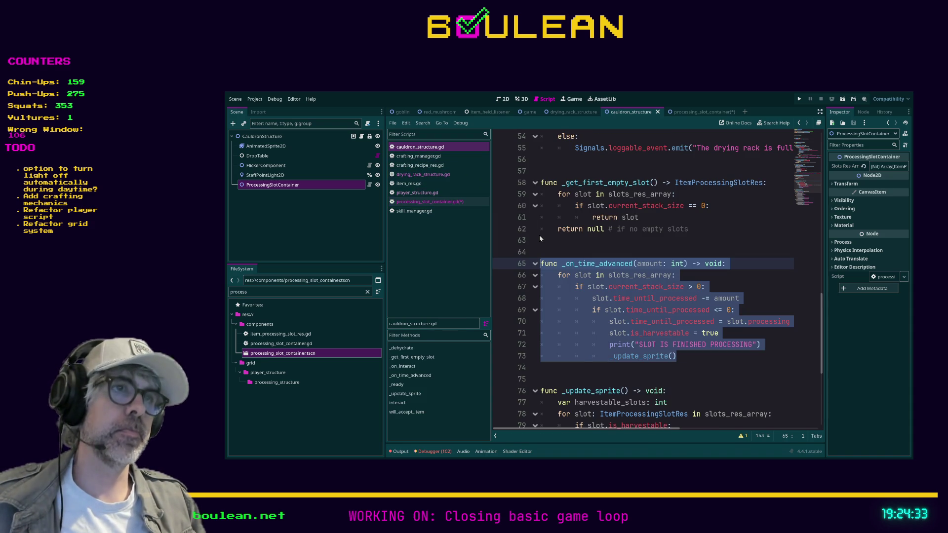
key(Delete)
Step: Copy the cauldron's _ready function, comment out its time_advanced connection, and paste _ready into processing_slot_container.gd
scroll(611, 251, up, 9)
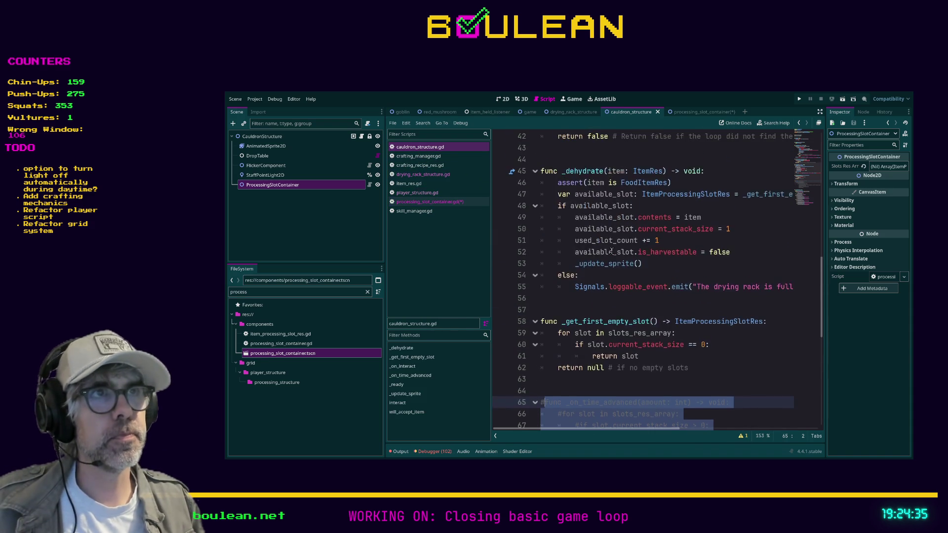
scroll(611, 252, up, 5)
scroll(659, 281, down, 2)
scroll(658, 282, up, 2)
scroll(659, 282, up, 1)
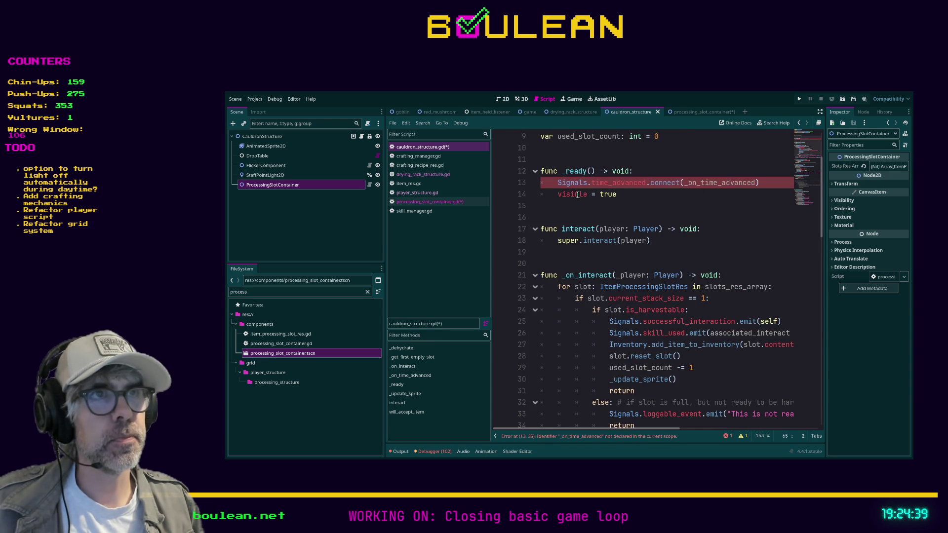
drag(591, 206, 536, 175)
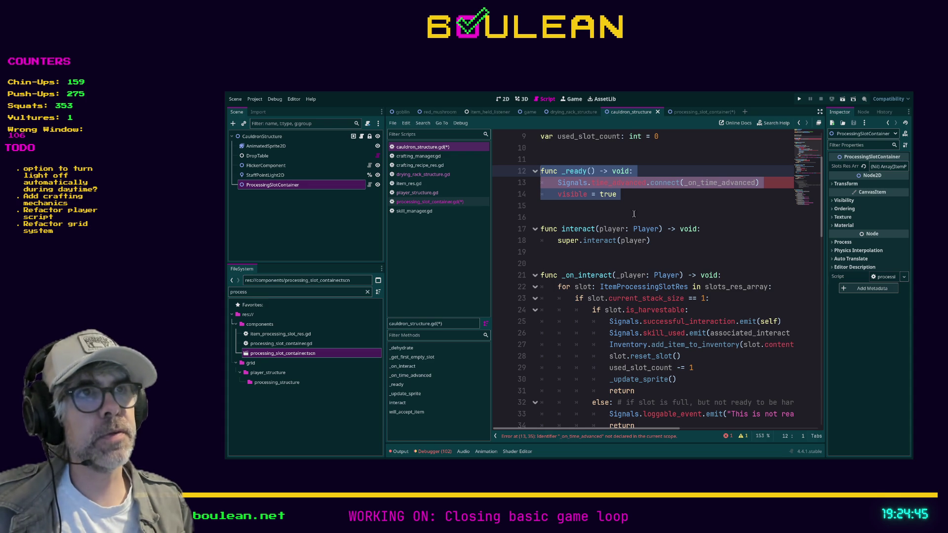
click(632, 183)
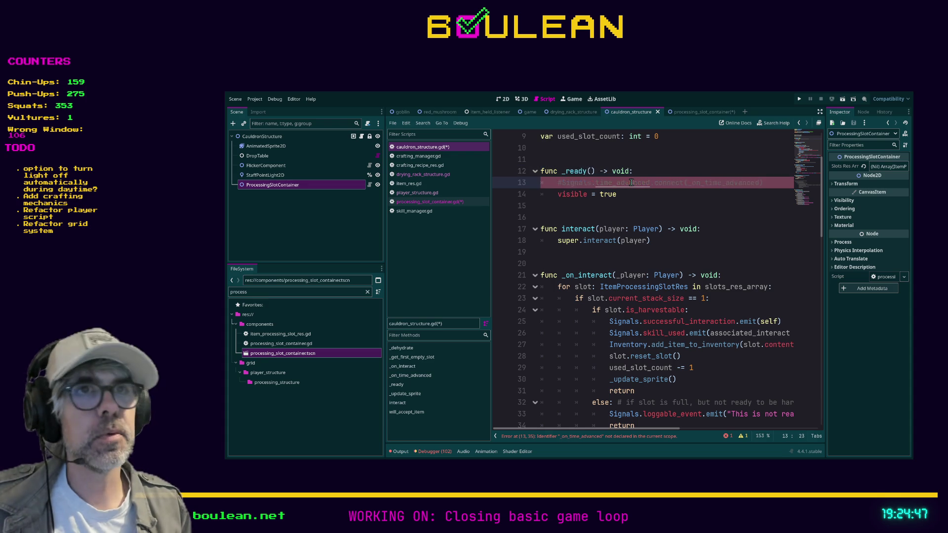
key(ctrl+k)
click(443, 204)
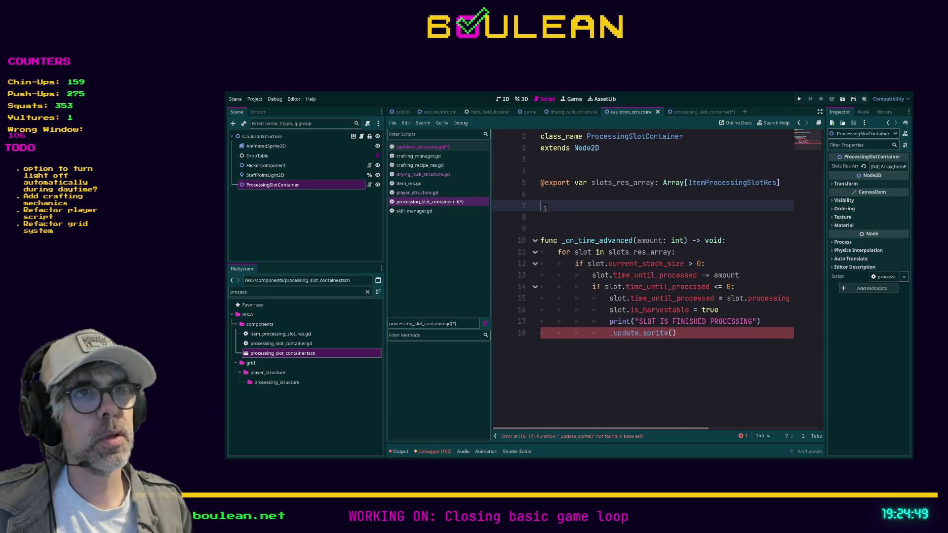
key(Down)
key(Down)
key(Down)
click(626, 268)
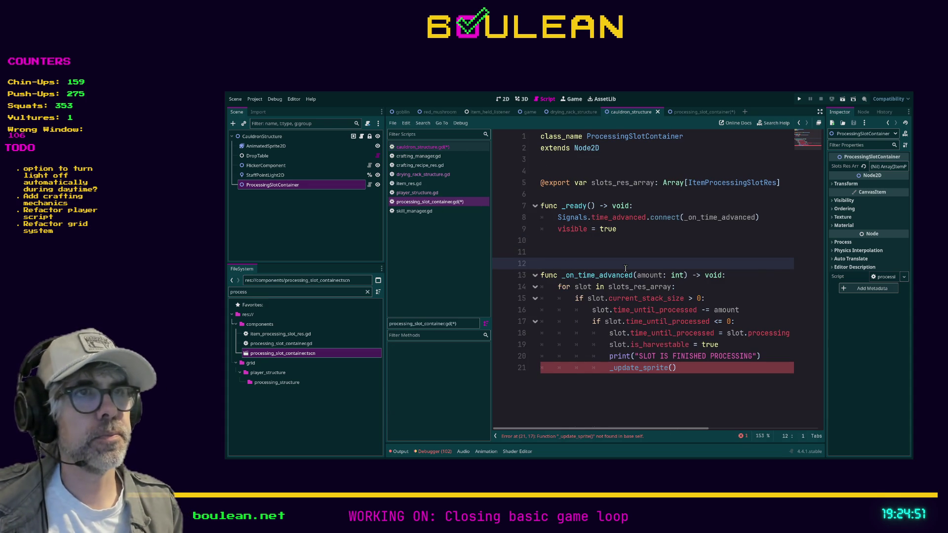
Step: Delete the blank line 12 after _ready, save the script, and return to cauldron_structure.gd
key(BackSpace)
key(ctrl+s)
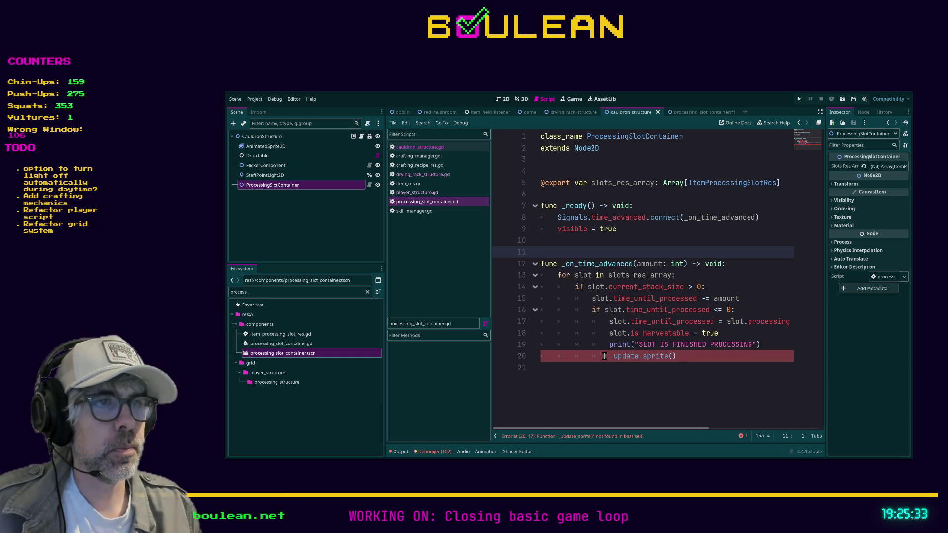
drag(609, 356, 674, 357)
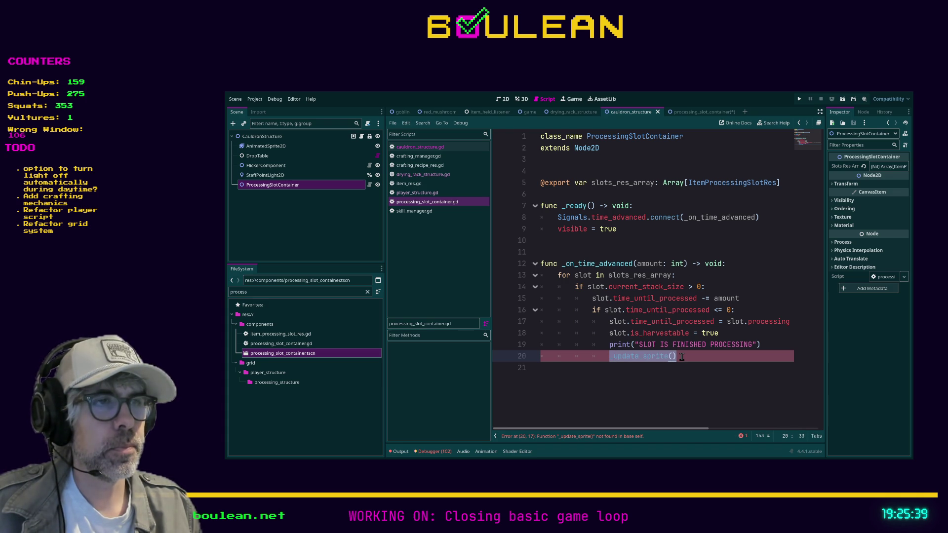
key(Escape)
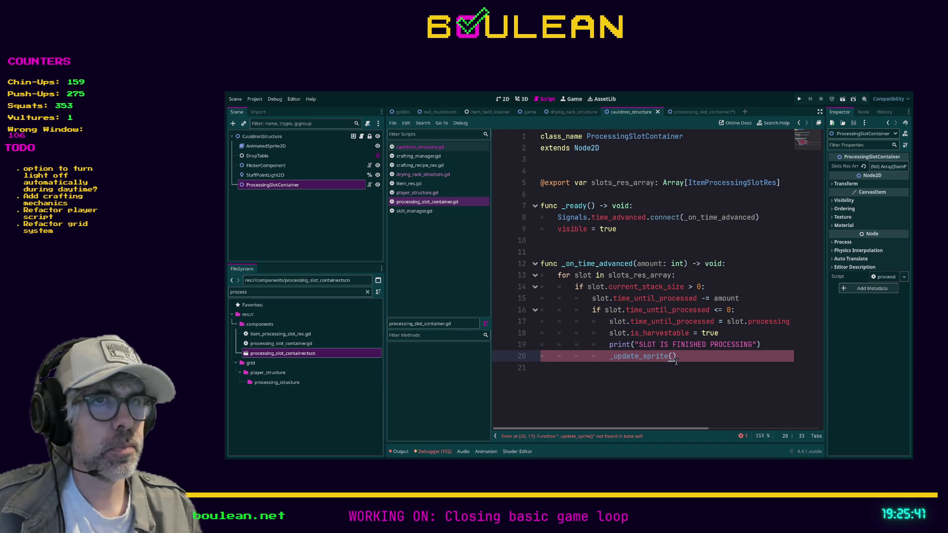
click(362, 137)
scroll(559, 193, up, 3)
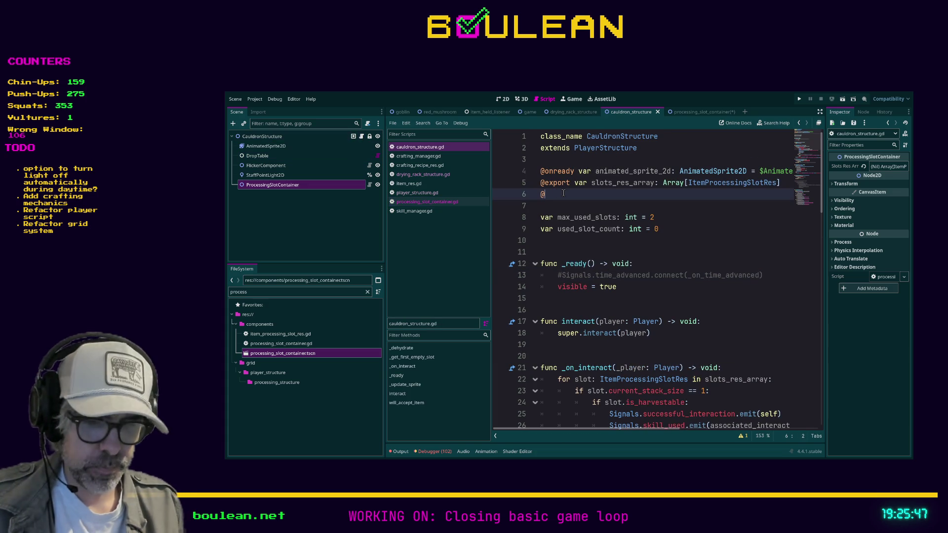
text(export var )
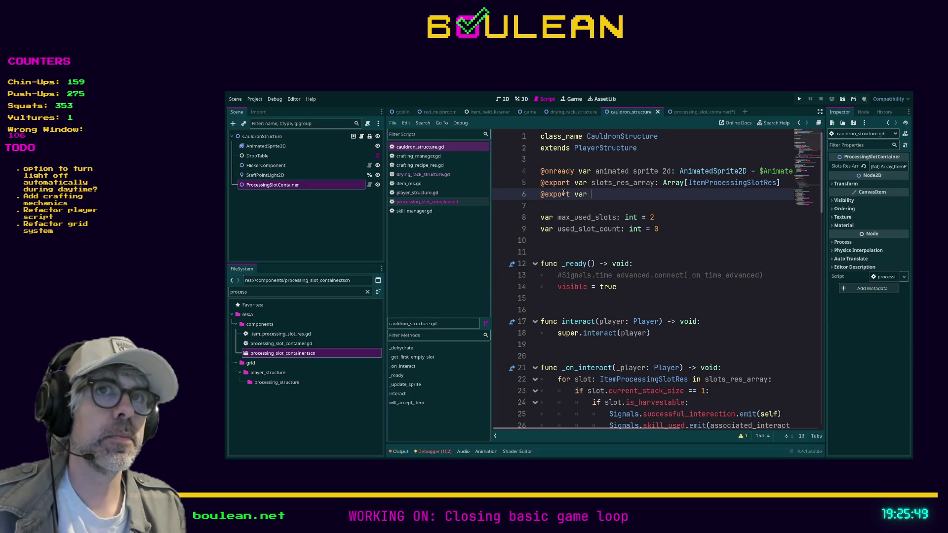
text(processing_sl)
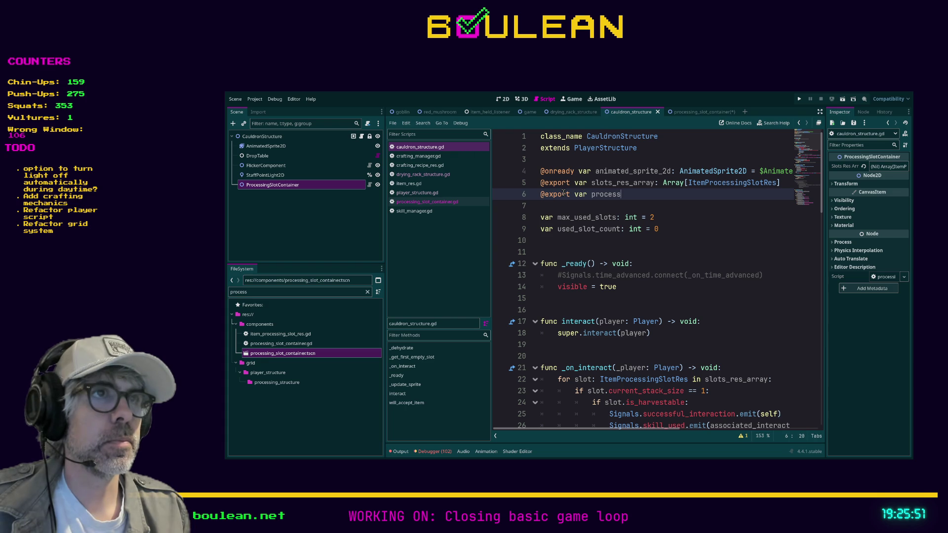
text(ot_container: Pro)
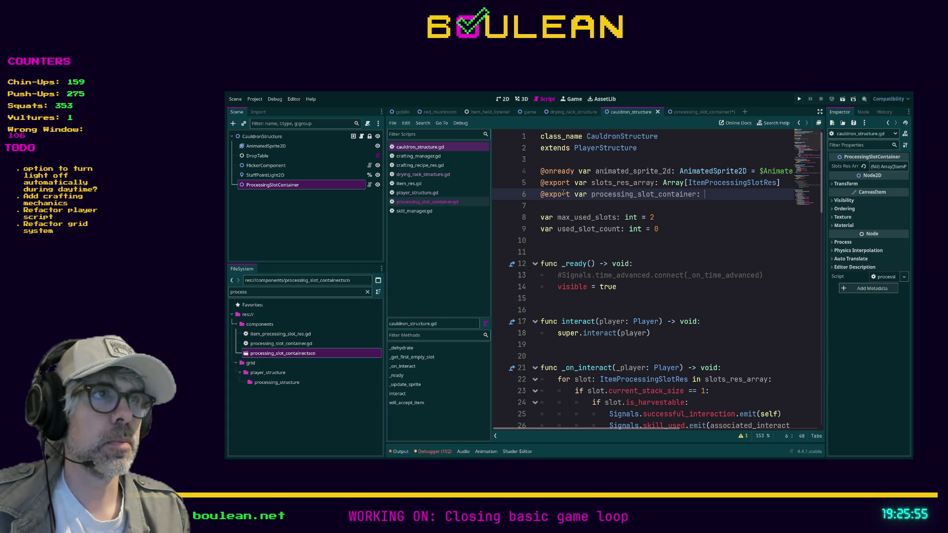
text(cess)
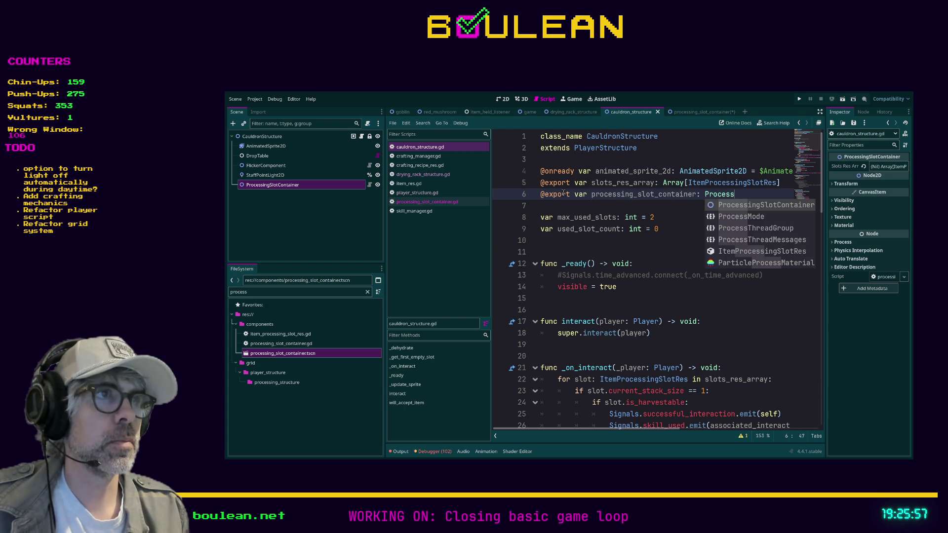
key(Return)
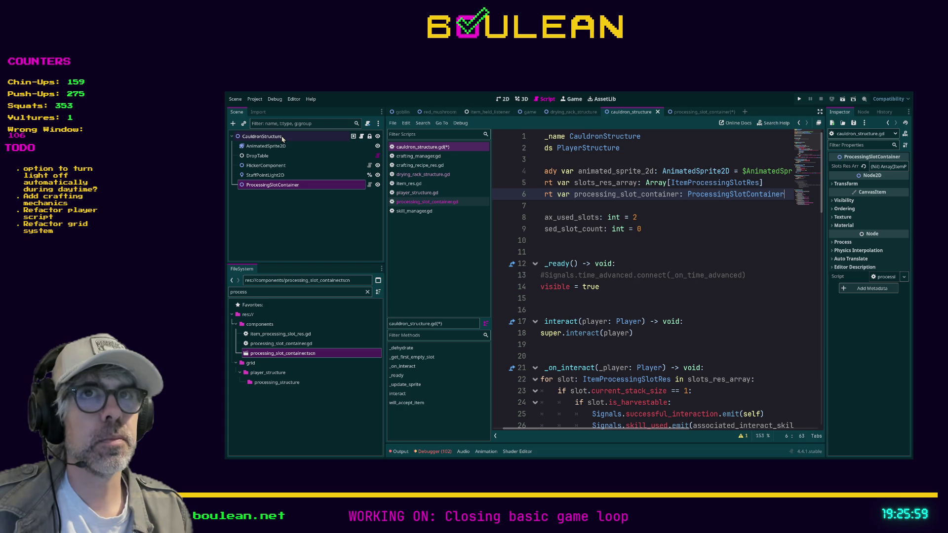
key(Down)
key(Down)
key(Down)
key(ctrl+s)
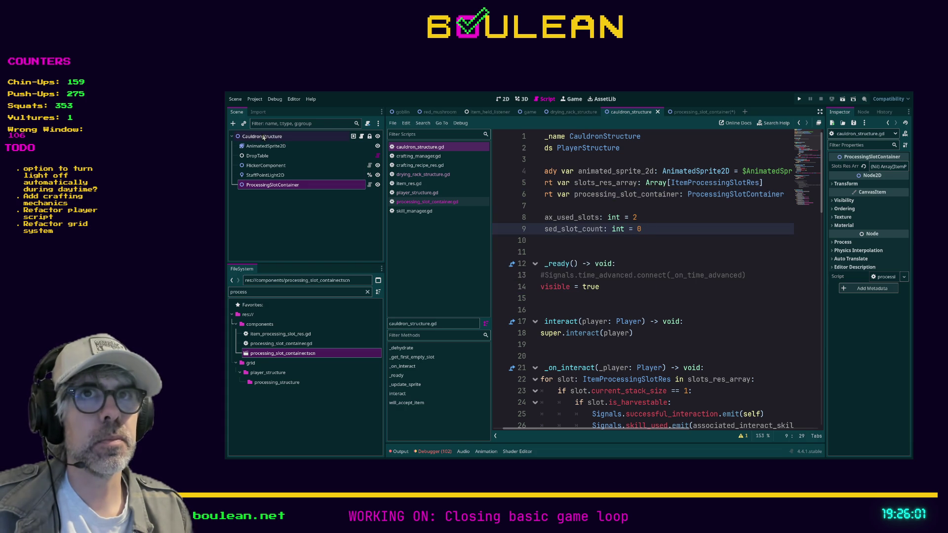
click(263, 136)
drag(253, 187, 872, 178)
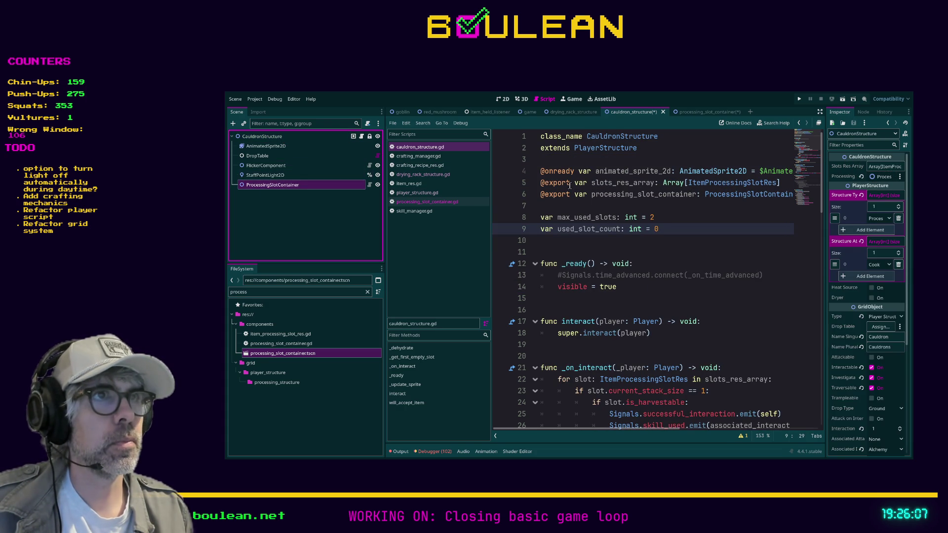
Step: Comment out the slots_res_array export on line 5 and save cauldron_structure.gd
click(543, 182)
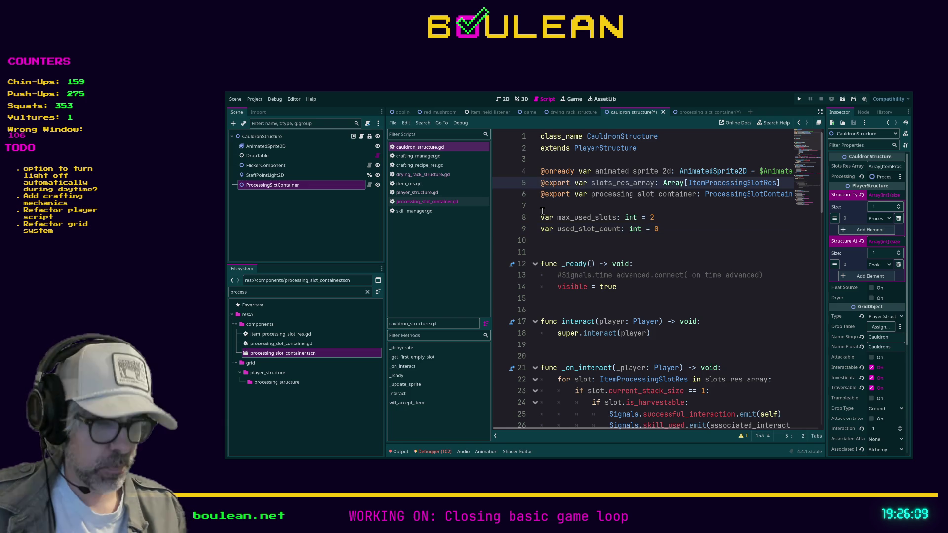
key(ctrl+k)
click(549, 207)
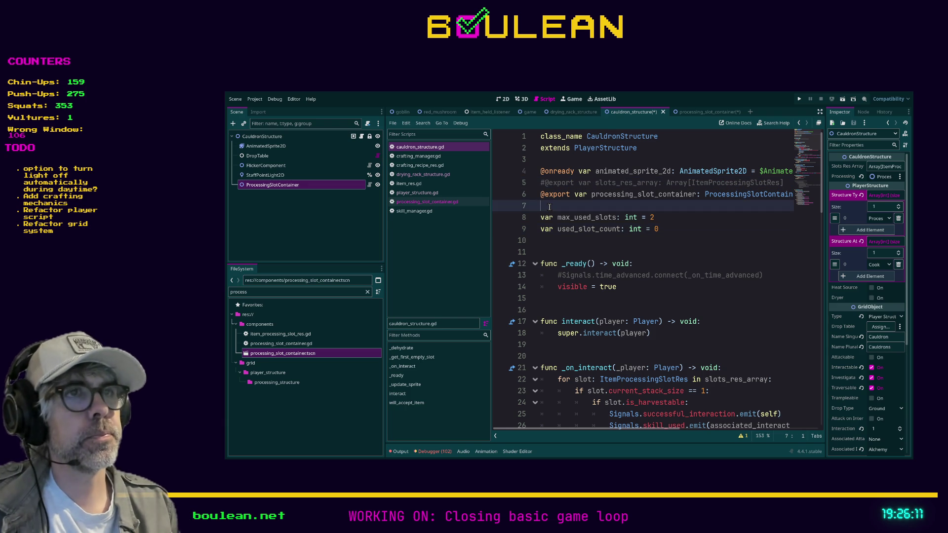
key(ctrl+s)
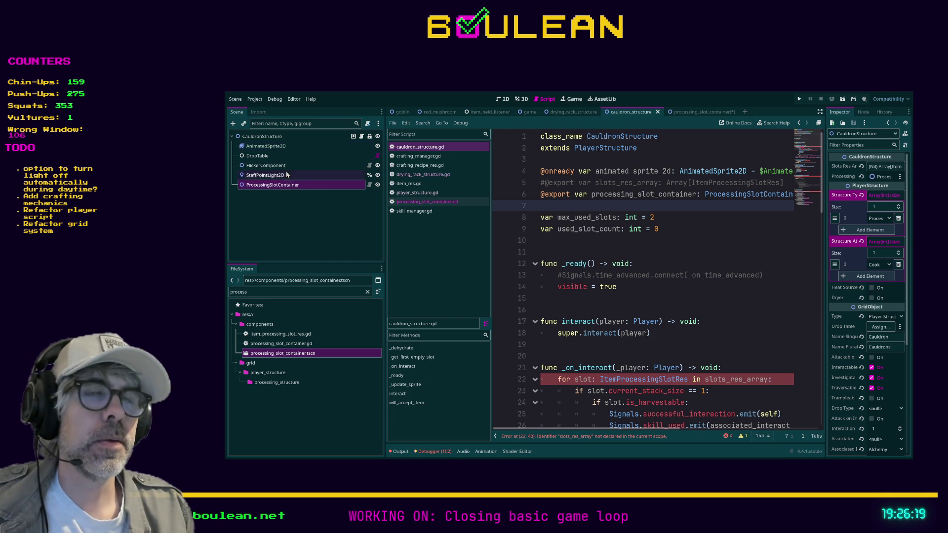
click(277, 186)
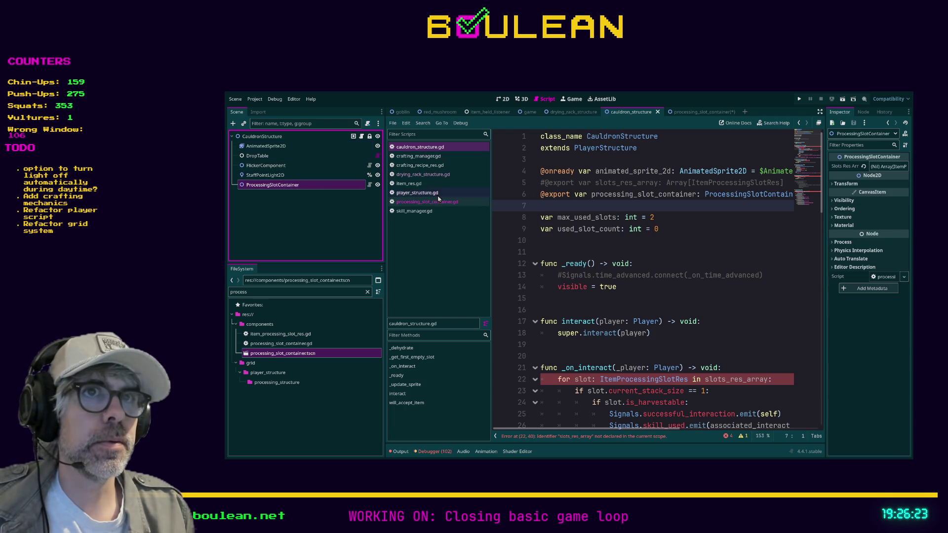
click(427, 201)
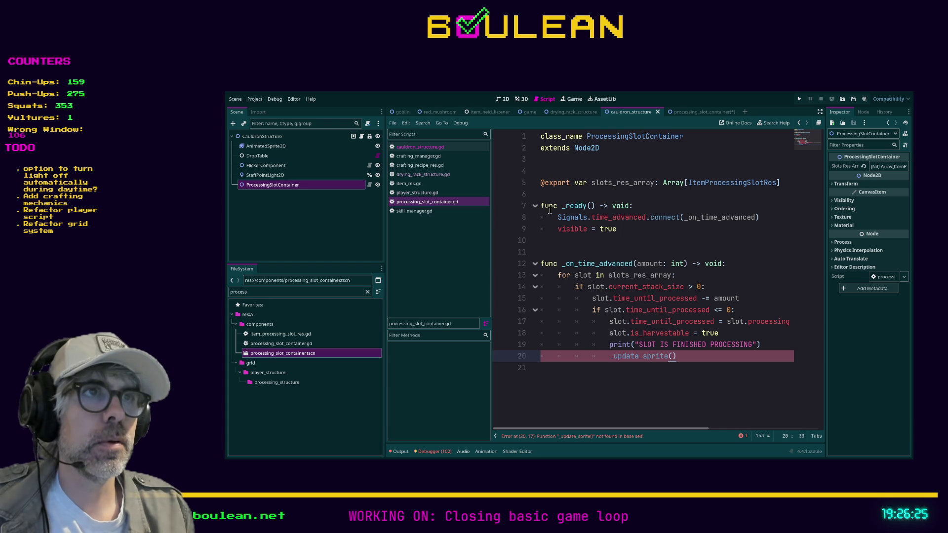
click(544, 193)
text(@export var a)
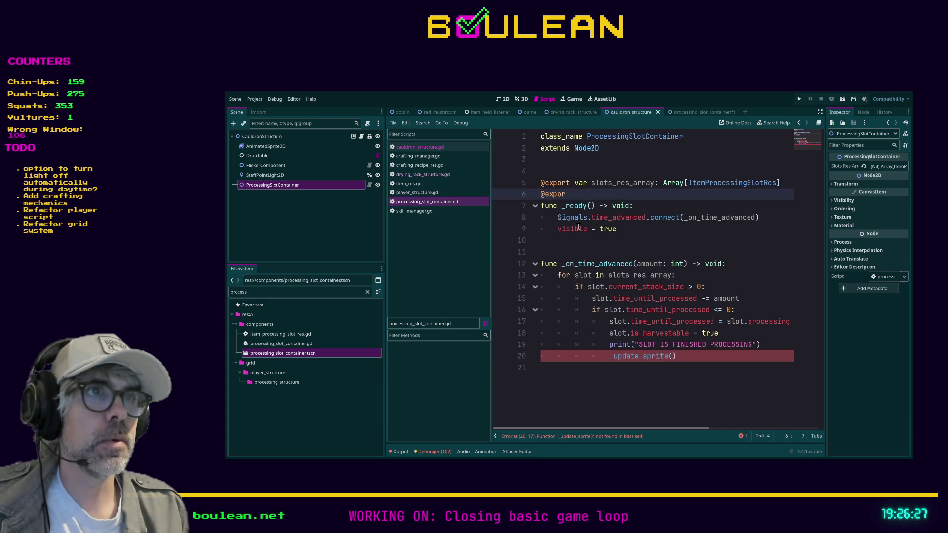
text(ssociated_)
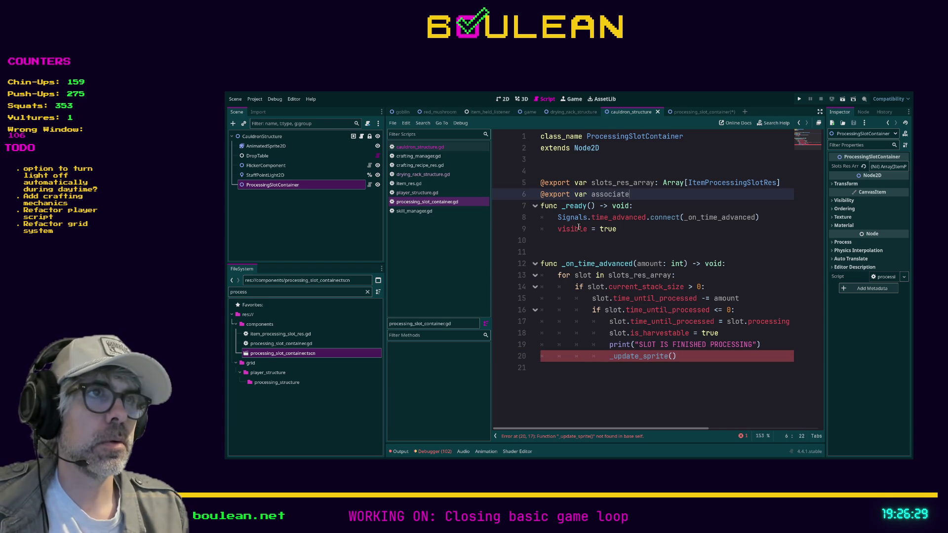
text(sprite)
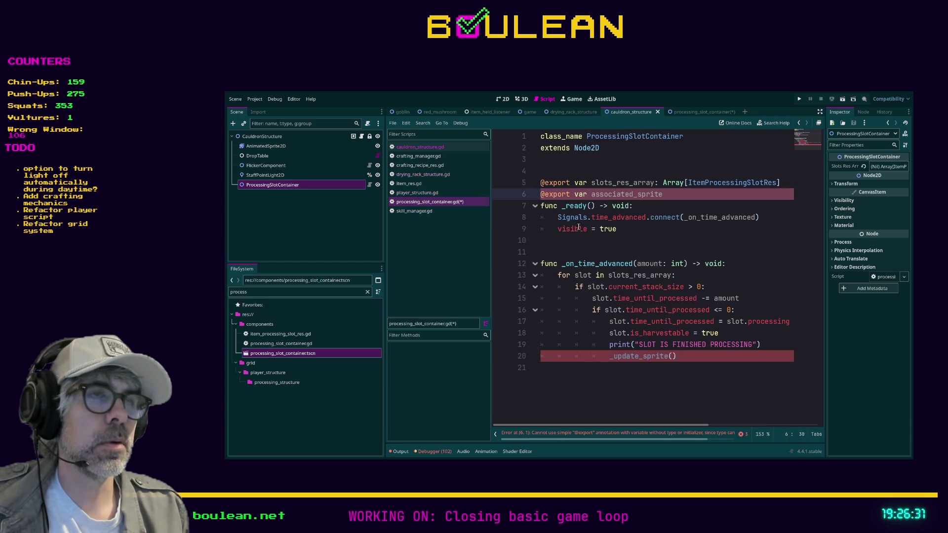
key(BackSpace)
key(BackSpace)
key(BackSpace)
text(prite)
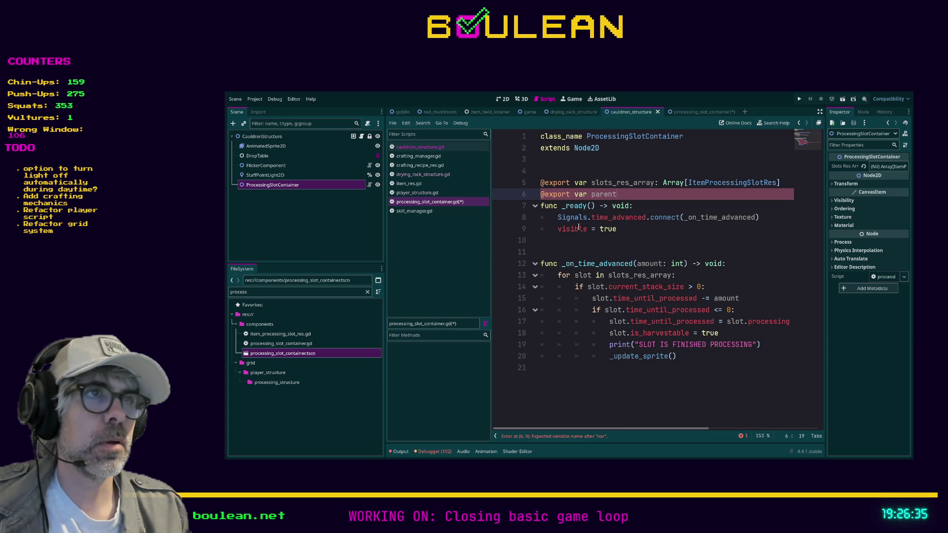
text(: )
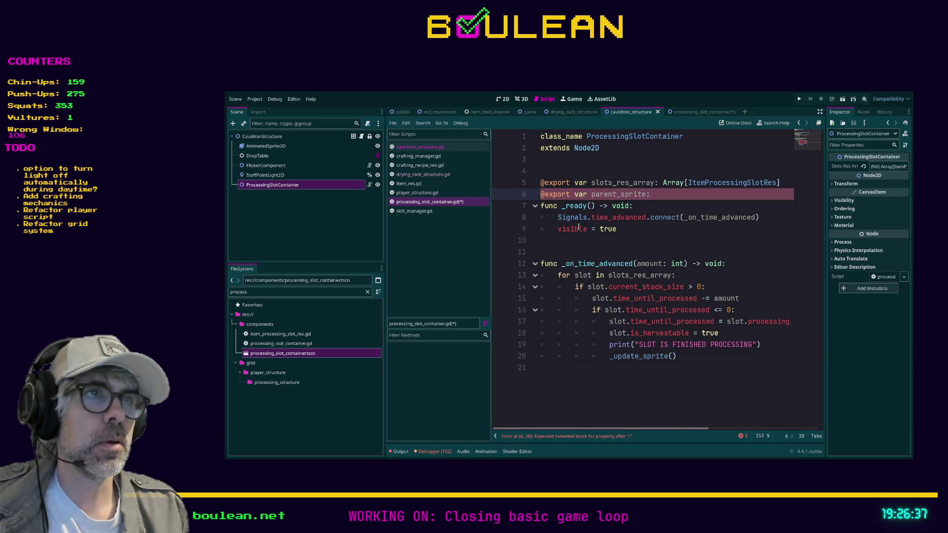
text(Animated)
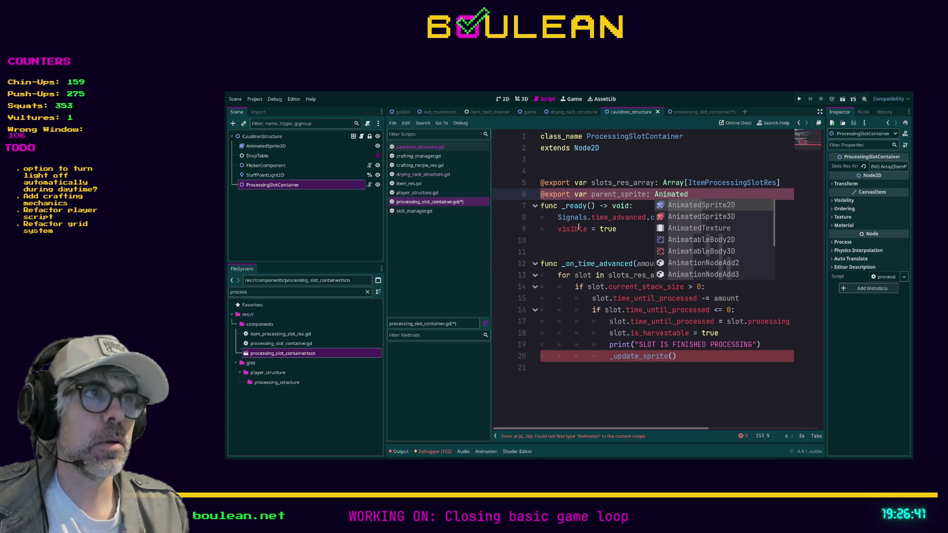
key(Return)
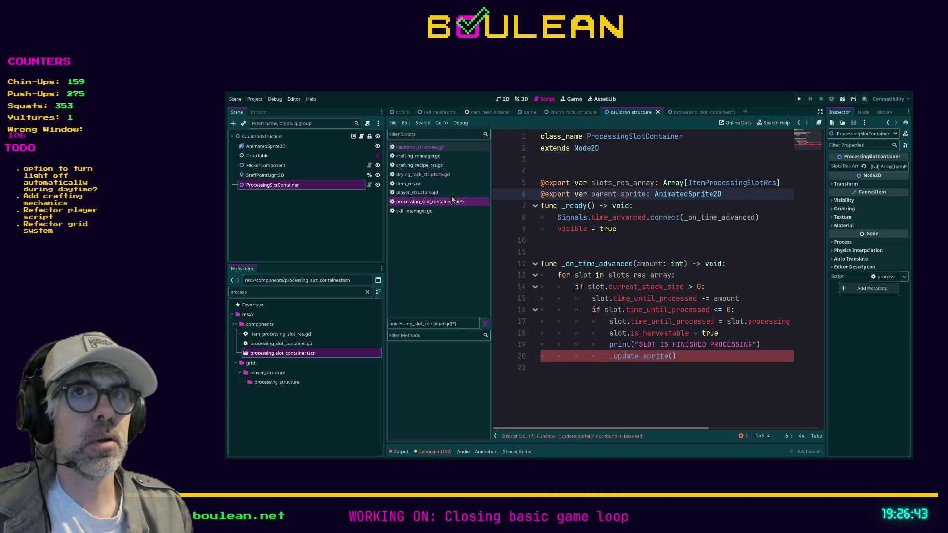
click(283, 139)
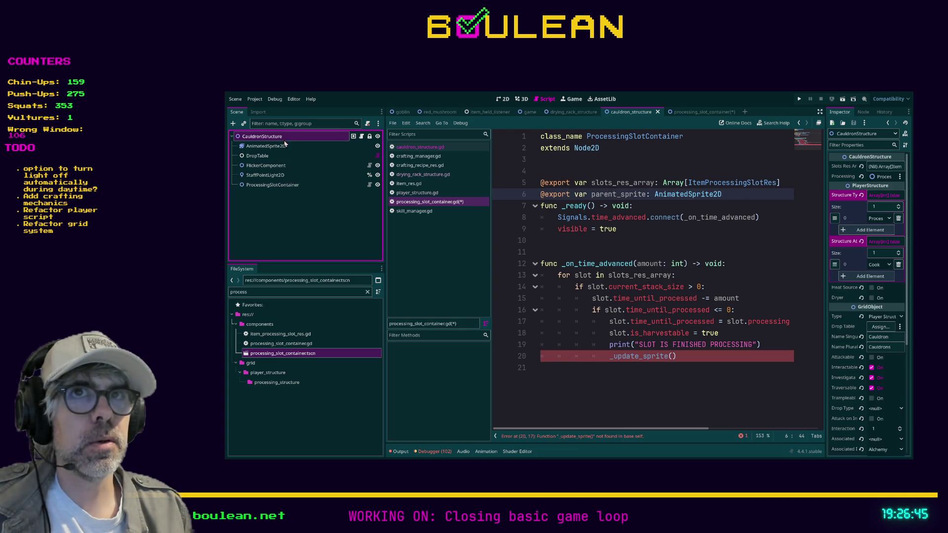
click(279, 186)
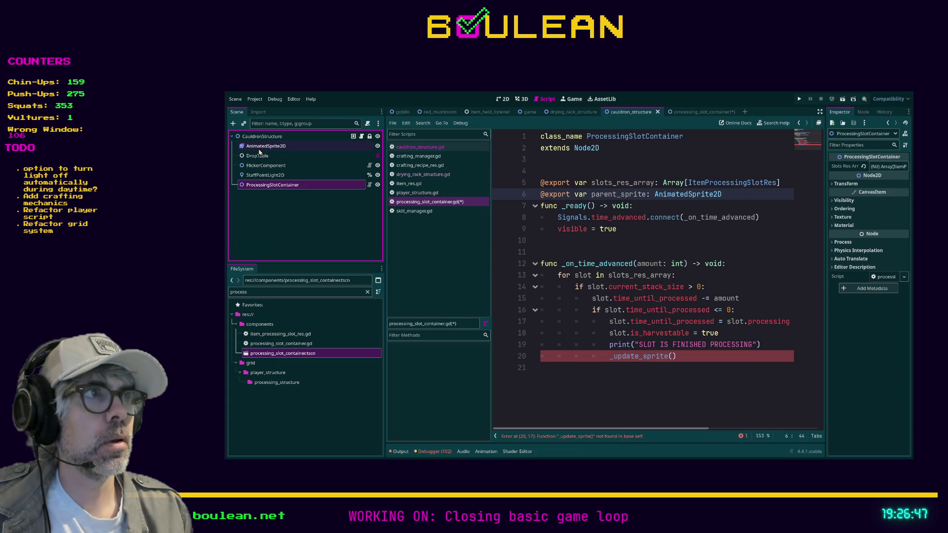
click(638, 230)
key(ctrl+s)
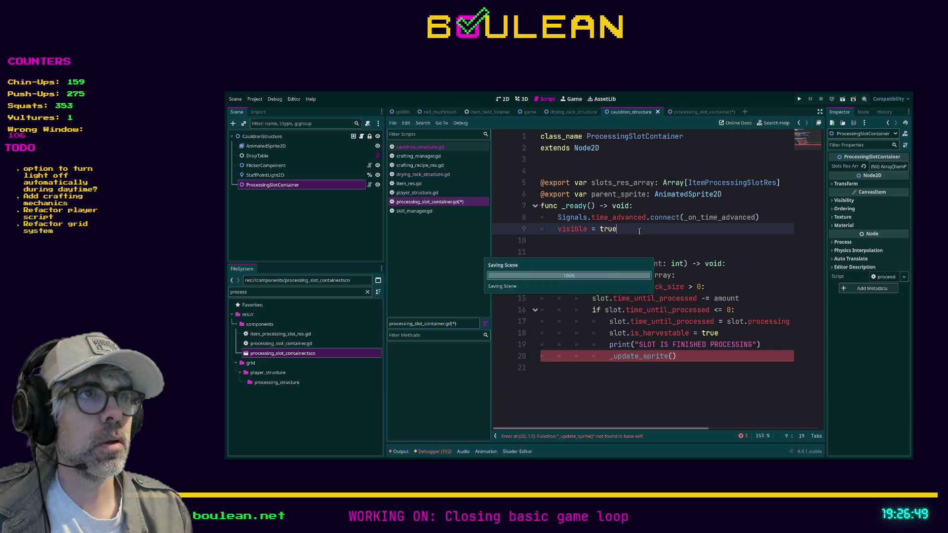
Step: Insert blank lines above _ready, comment out the _update_sprite() call, and save the script
click(540, 206)
key(Return)
key(Return)
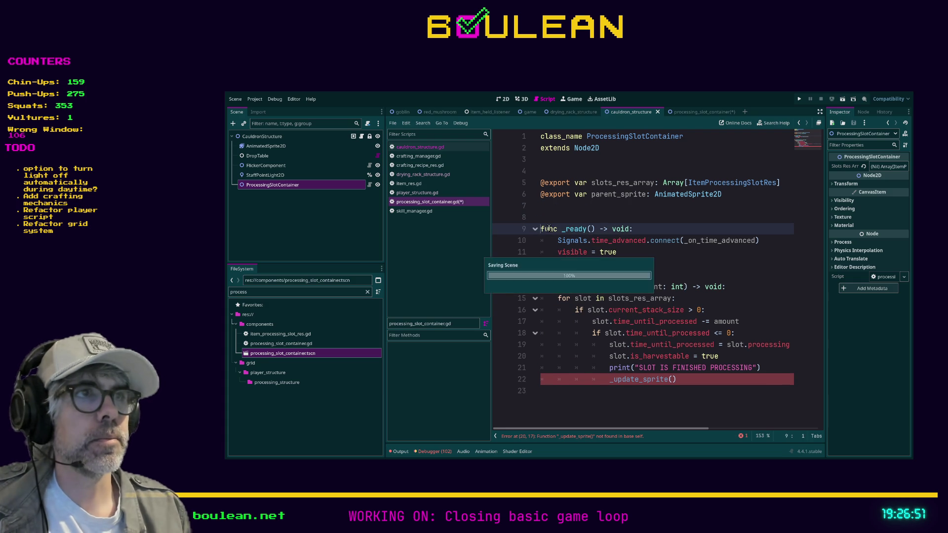
click(684, 377)
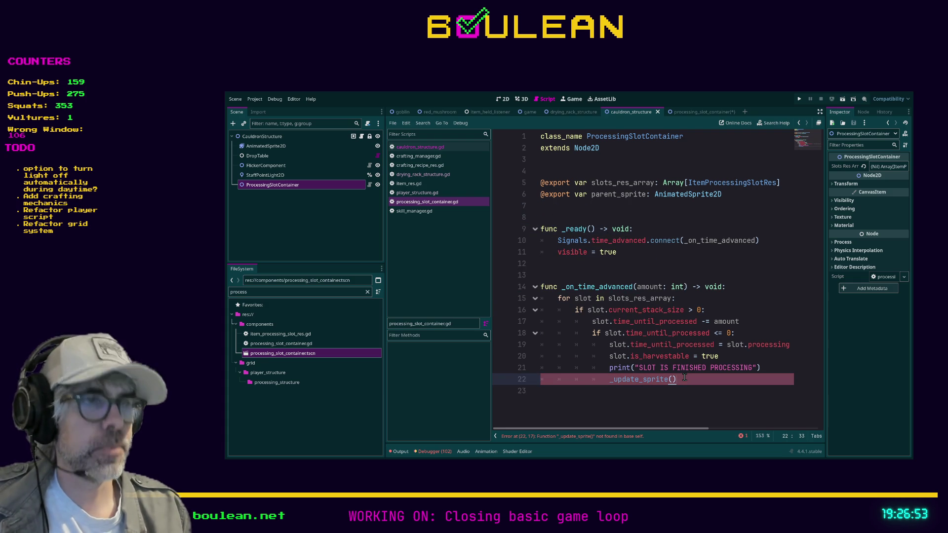
key(ctrl+k)
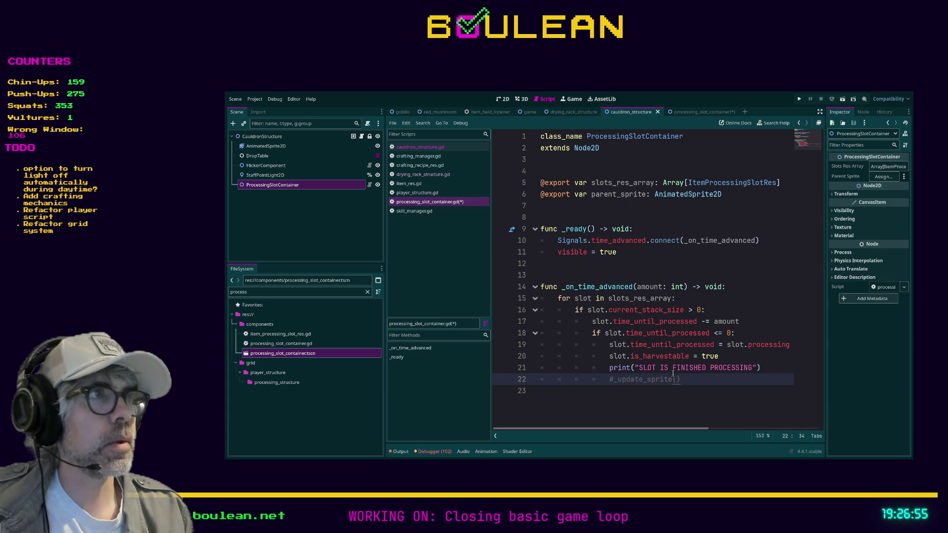
click(616, 408)
key(ctrl+s)
Step: Assign the cauldron's AnimatedSprite2D to the ProcessingSlotContainer's Parent Sprite slot
click(291, 175)
click(270, 187)
mouse_move(261, 146)
mouse_down()
mouse_move(642, 205)
mouse_move(874, 178)
mouse_up()
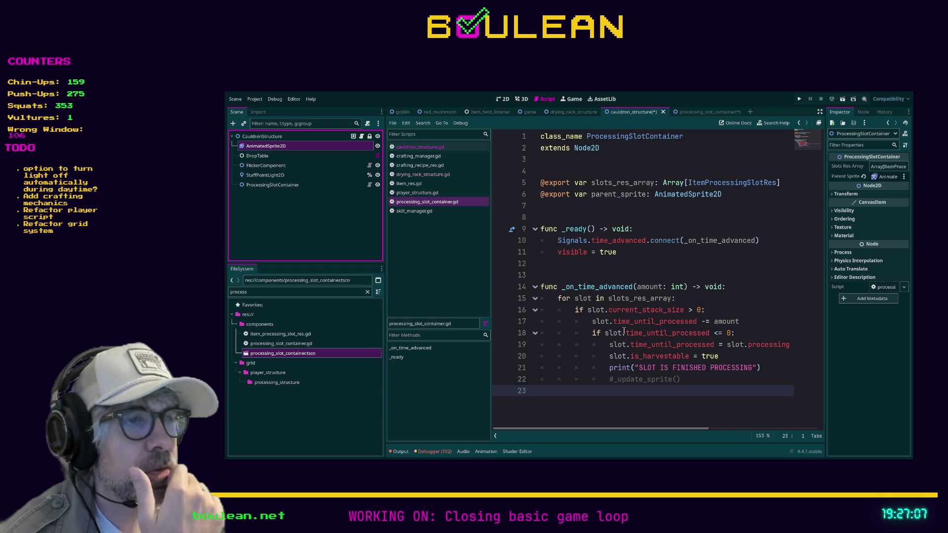
Step: Uncomment the _update_sprite() call and open a blank line at line 4
click(614, 379)
key(BackSpace)
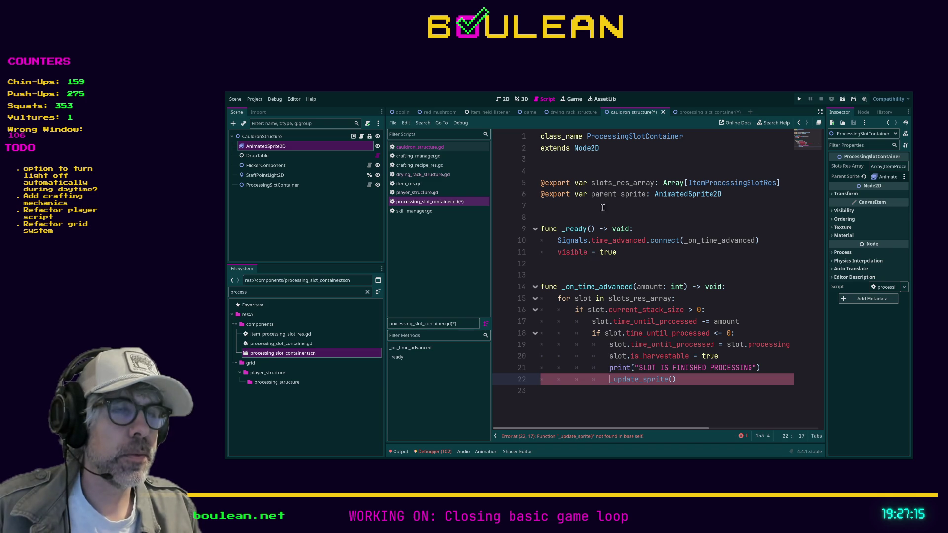
click(567, 170)
key(Return)
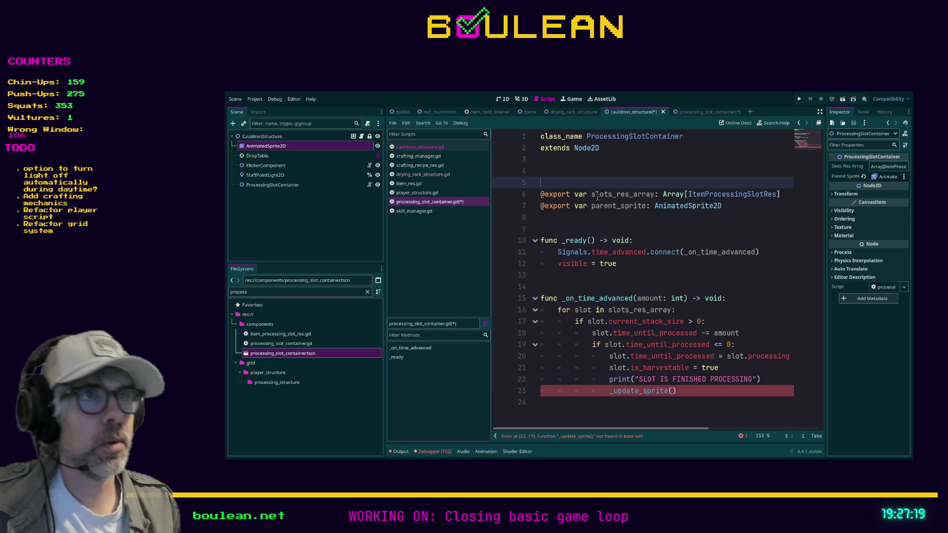
key(Up)
Step: Declare 'Signal item_processed()' on line 4, then select the FileSystem filter text
text(sign)
key(BackSpace)
key(BackSpace)
key(BackSpace)
text(Signal)
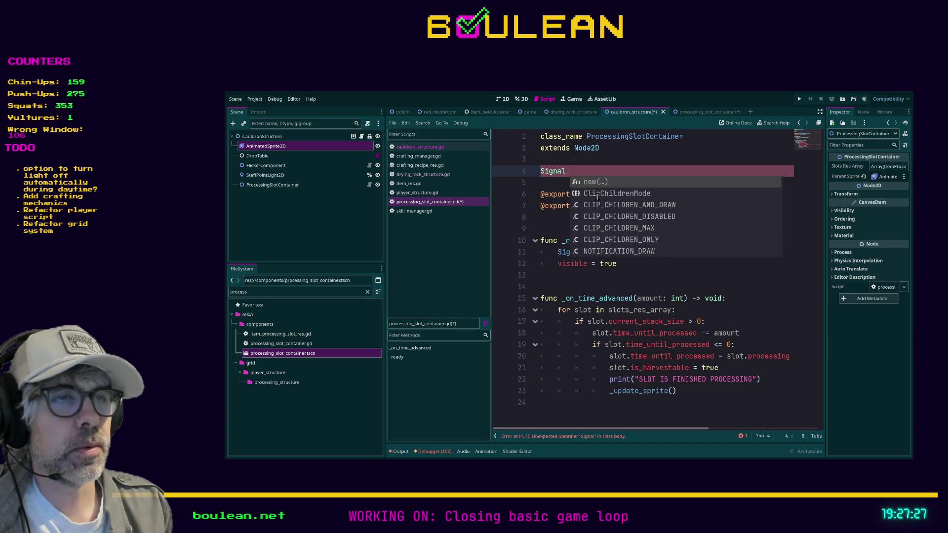
text(item)
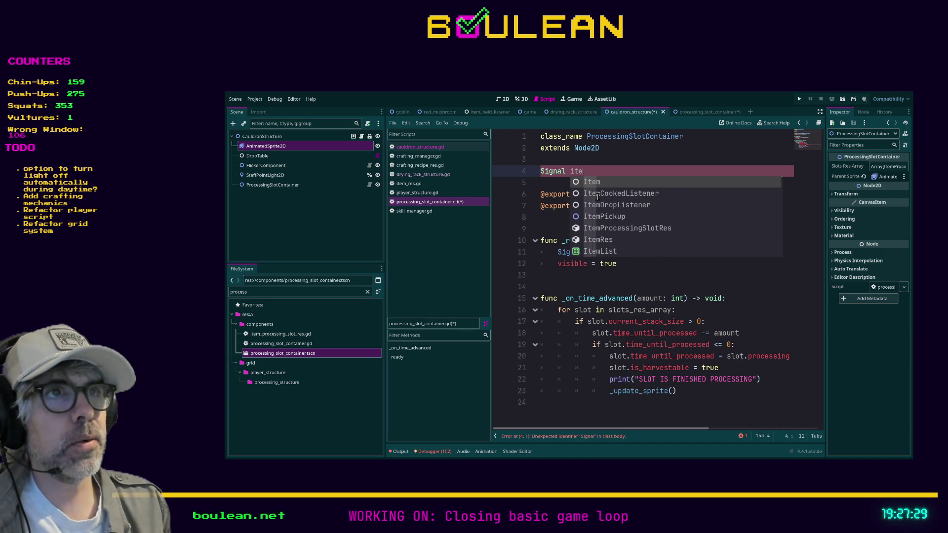
text(_processed()
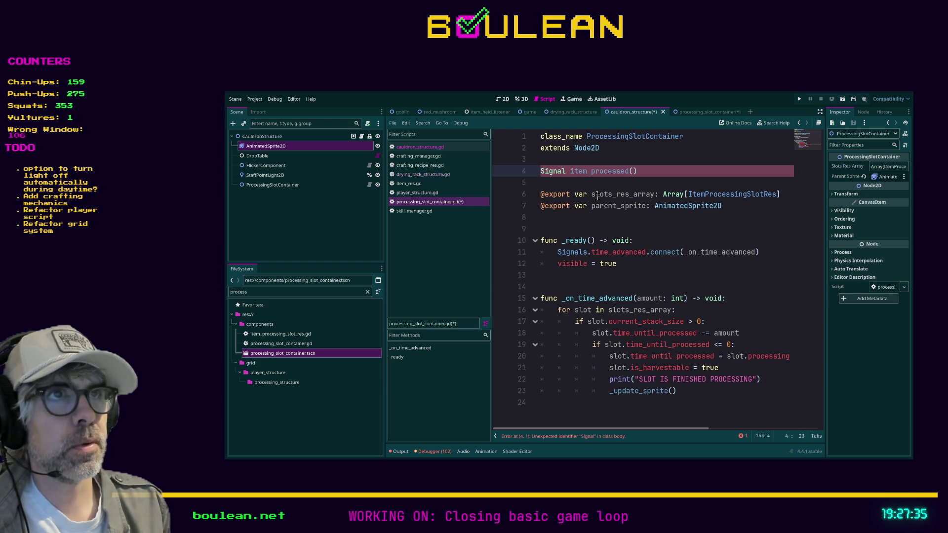
text(ItemRes)
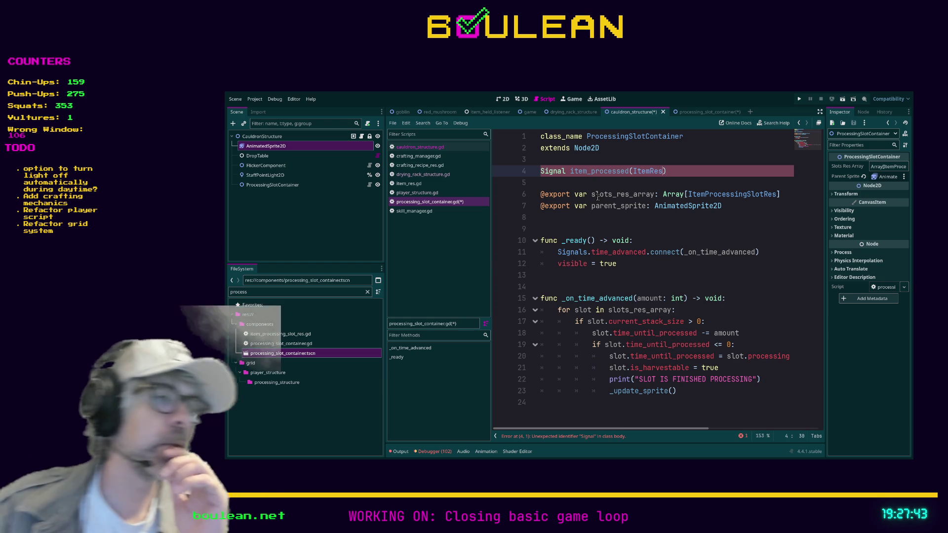
key(BackSpace)
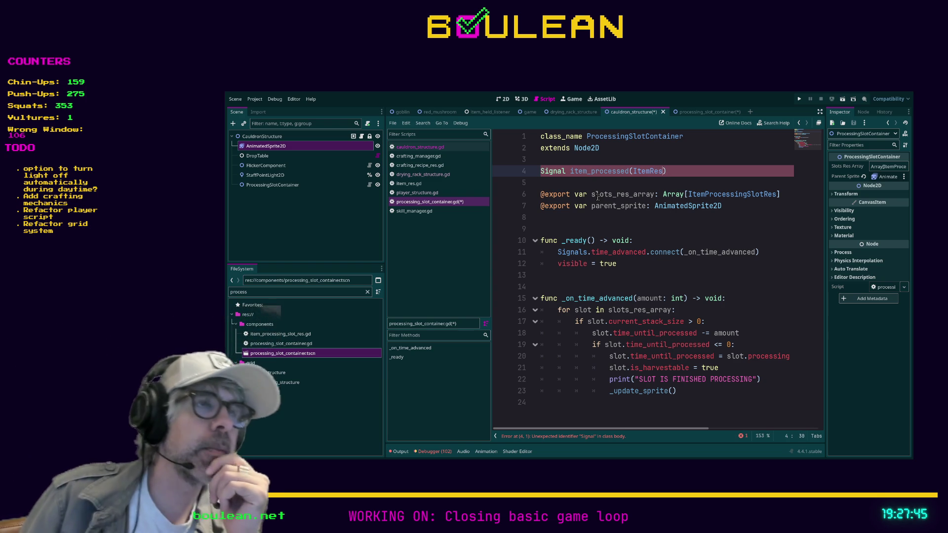
key(BackSpace)
key(BackSpace)
key(BackSpace)
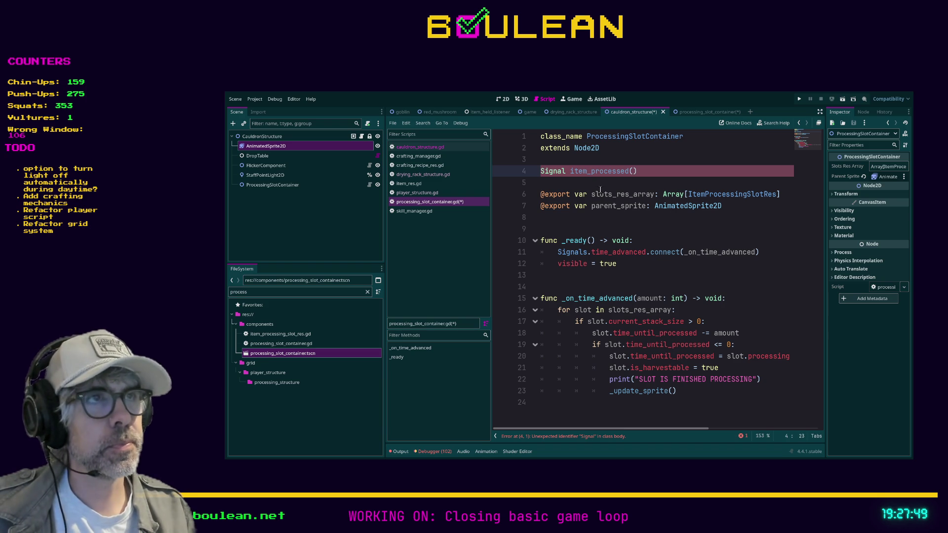
click(648, 174)
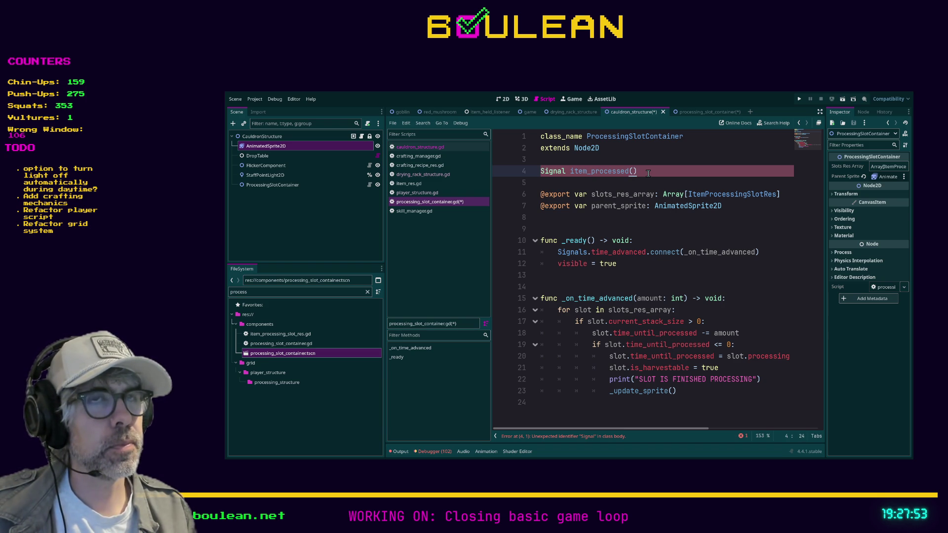
click(335, 293)
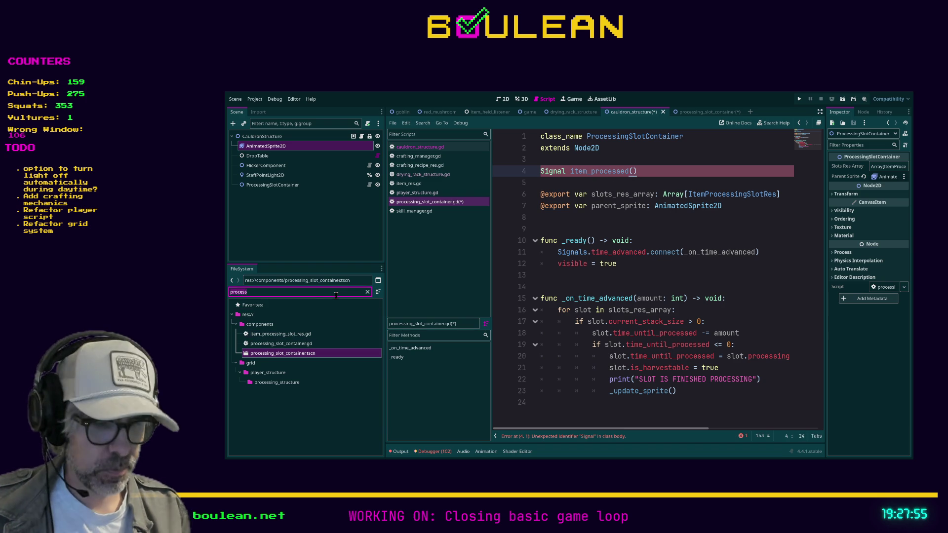
key(ctrl+a)
Step: Check signals.gd, then correct 'Signal' to lowercase 'signal' in processing_slot_container.gd
text(sig)
double_click(258, 325)
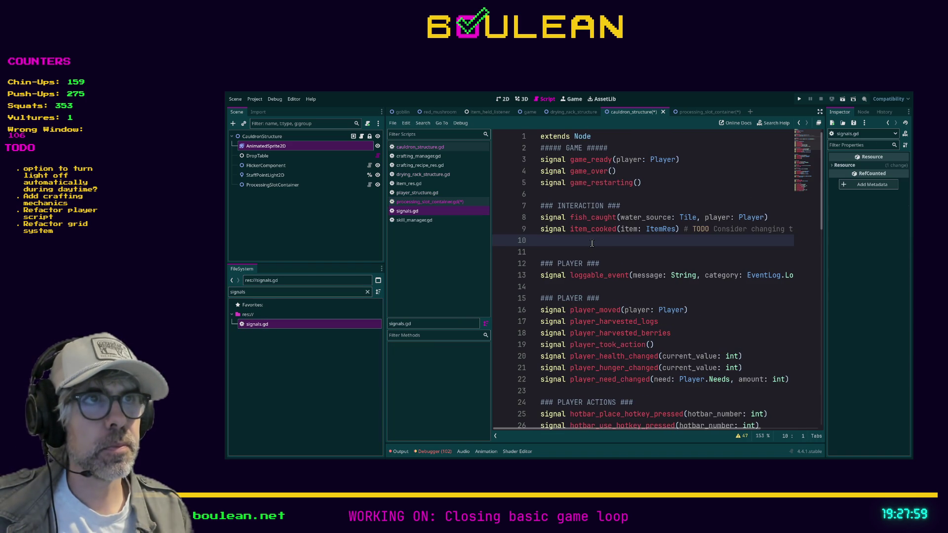
click(440, 202)
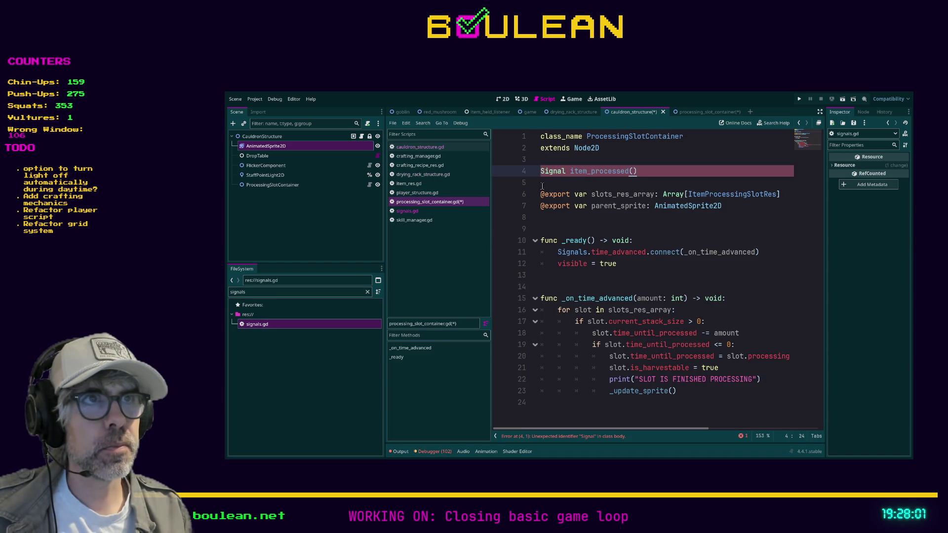
key(Delete)
text(s)
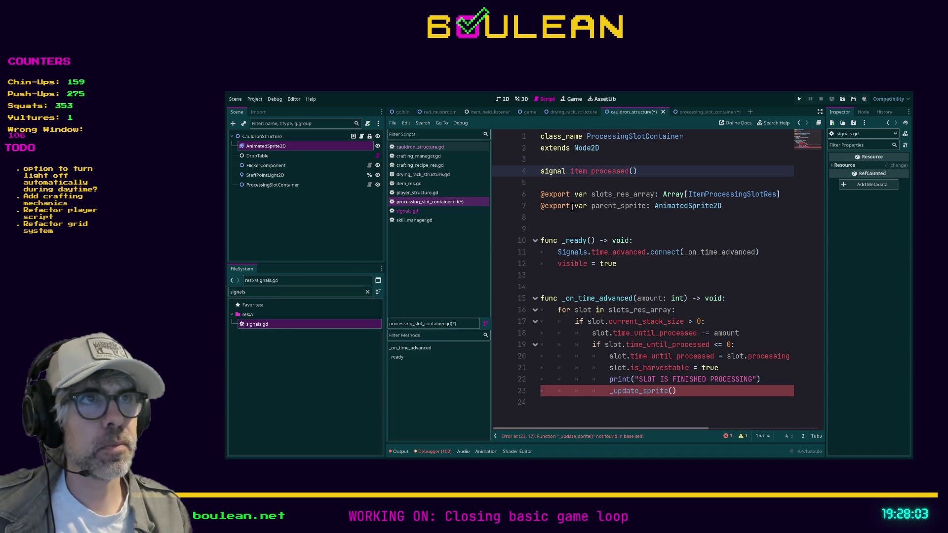
Step: Add item_processed.emit() above _update_sprite(), comment out the sprite update, and save
click(611, 391)
key(Return)
key(Up)
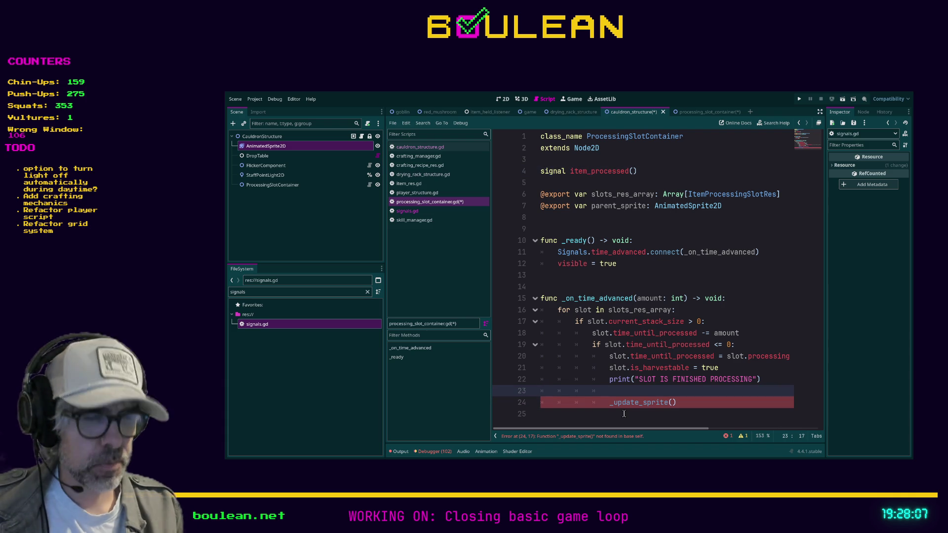
text(item_processed.emit())
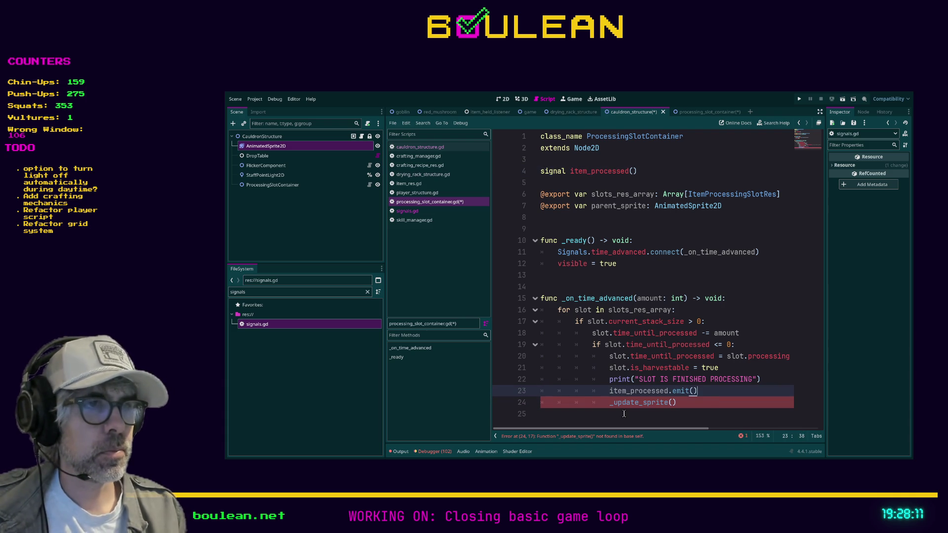
drag(677, 403, 567, 408)
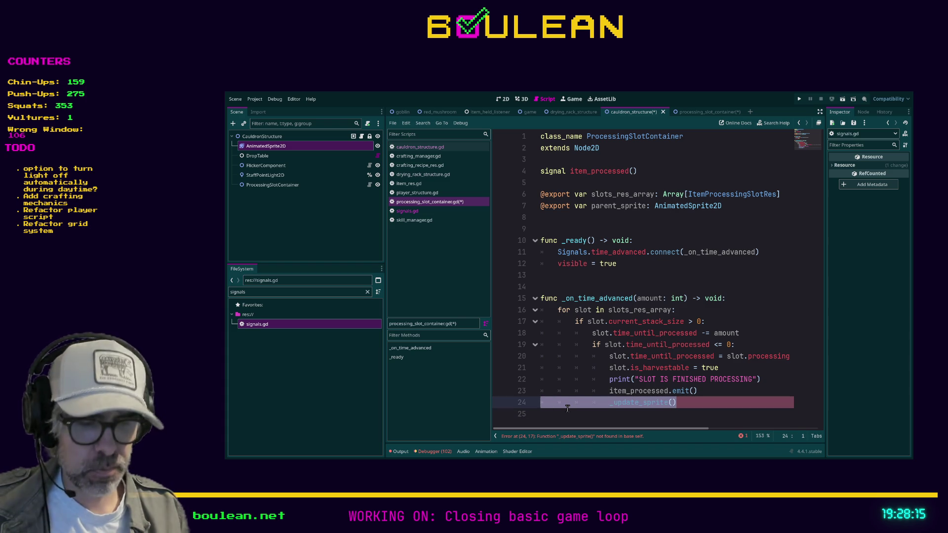
key(ctrl+k)
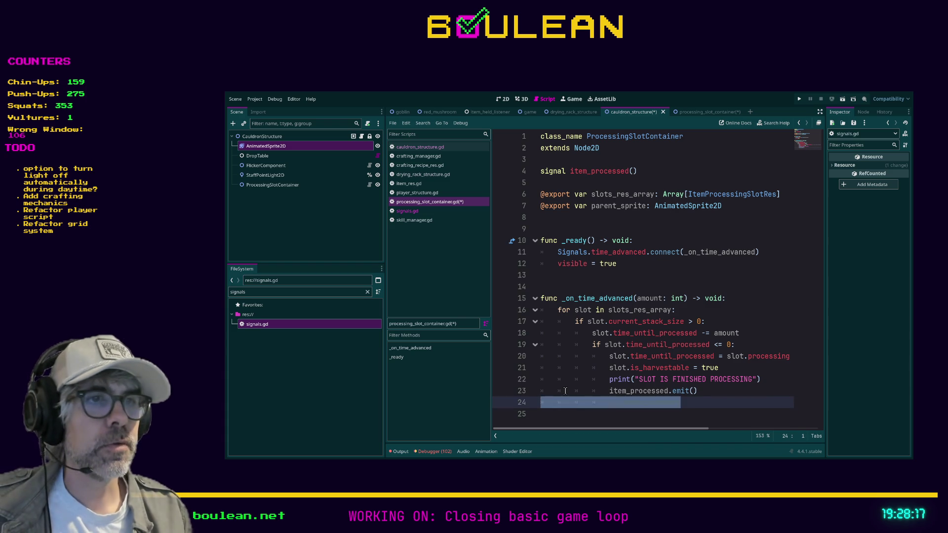
key(Up)
key(ctrl+s)
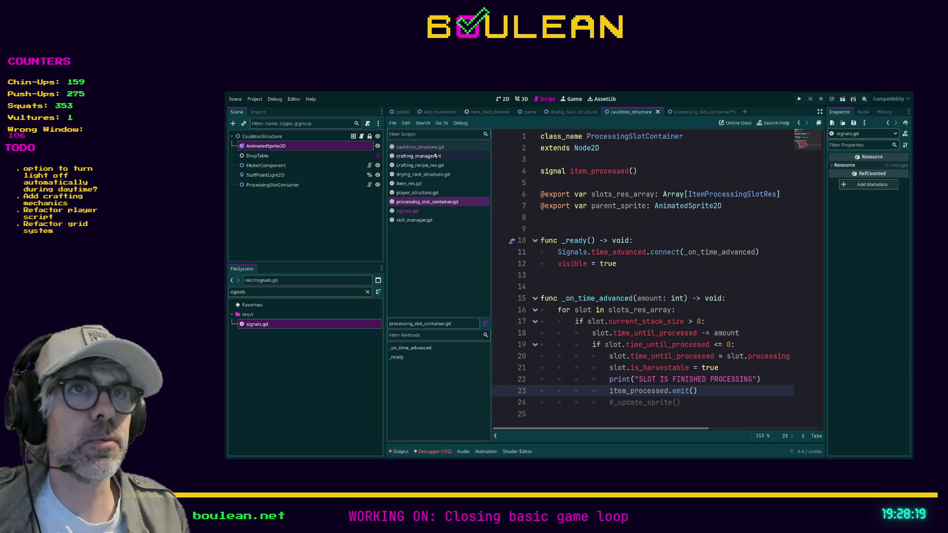
click(427, 151)
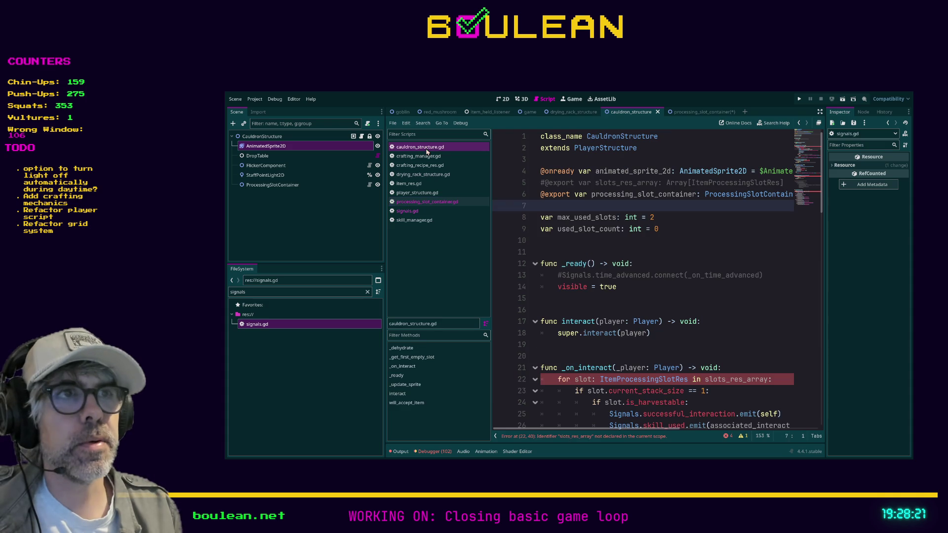
Step: Insert an empty line below 'visible = true' in cauldron_structure.gd's _ready function
click(625, 293)
key(Return)
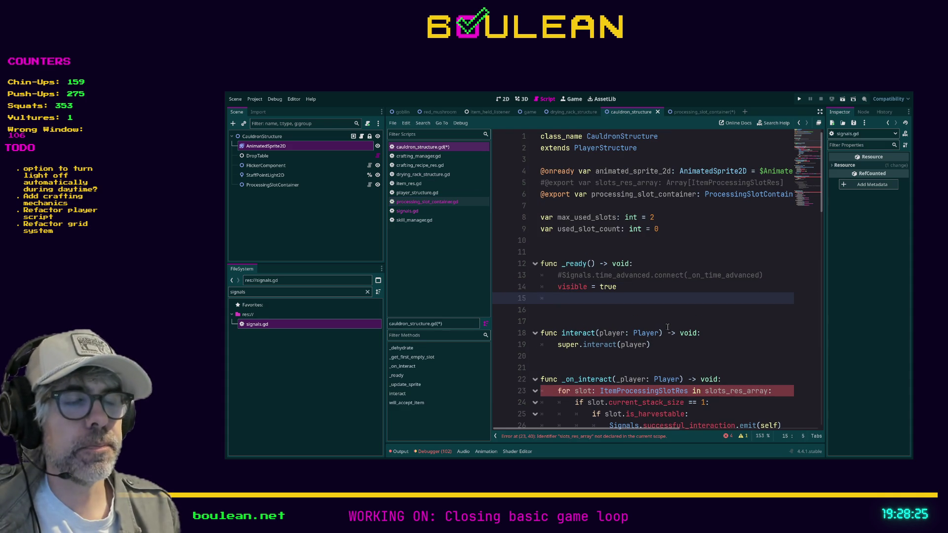
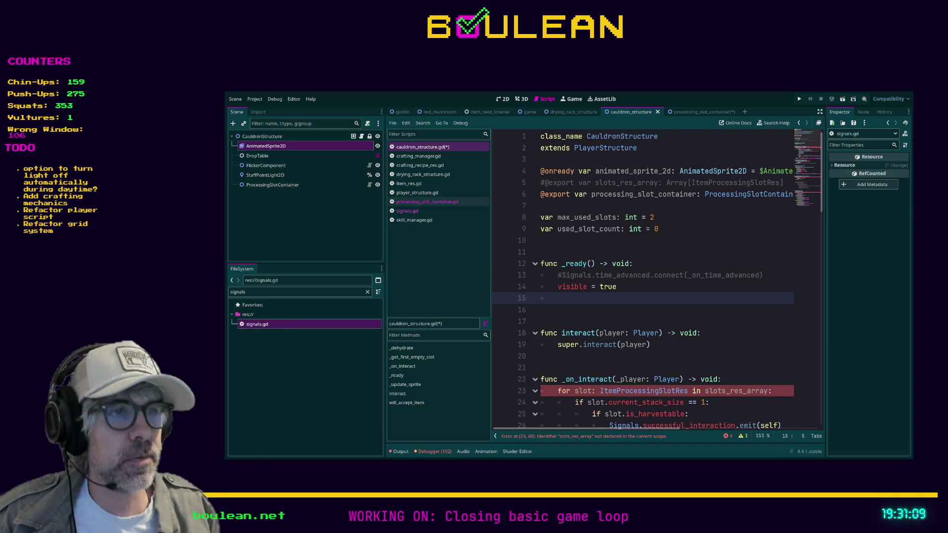
Step: Inspect the ProcessingSlotContainer node and its script, then return to cauldron_structure.gd
scroll(642, 282, down, 1)
scroll(641, 282, up, 1)
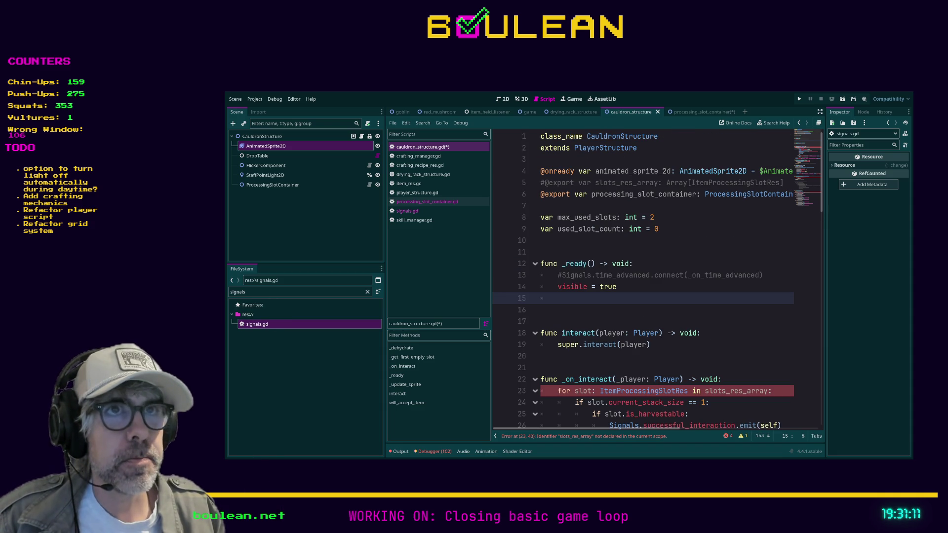
scroll(642, 281, down, 1)
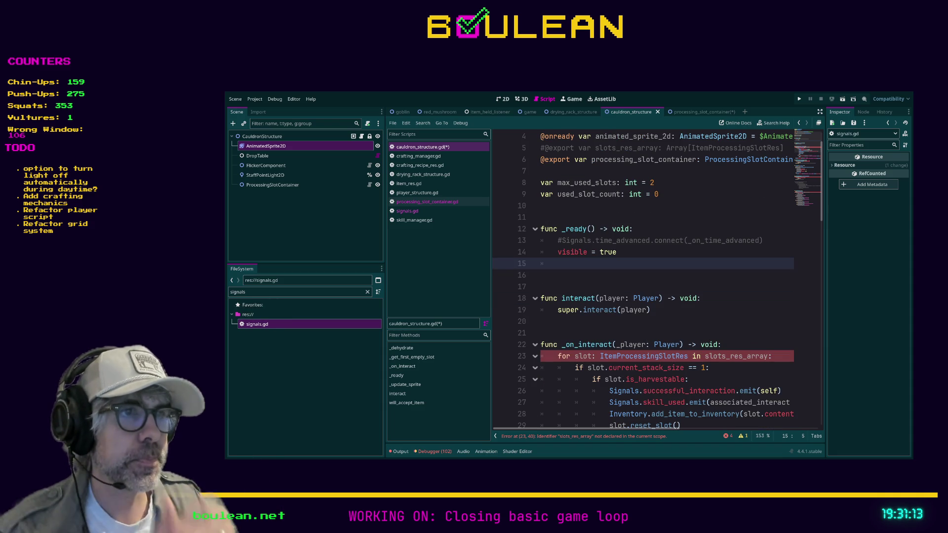
scroll(656, 281, down, 2)
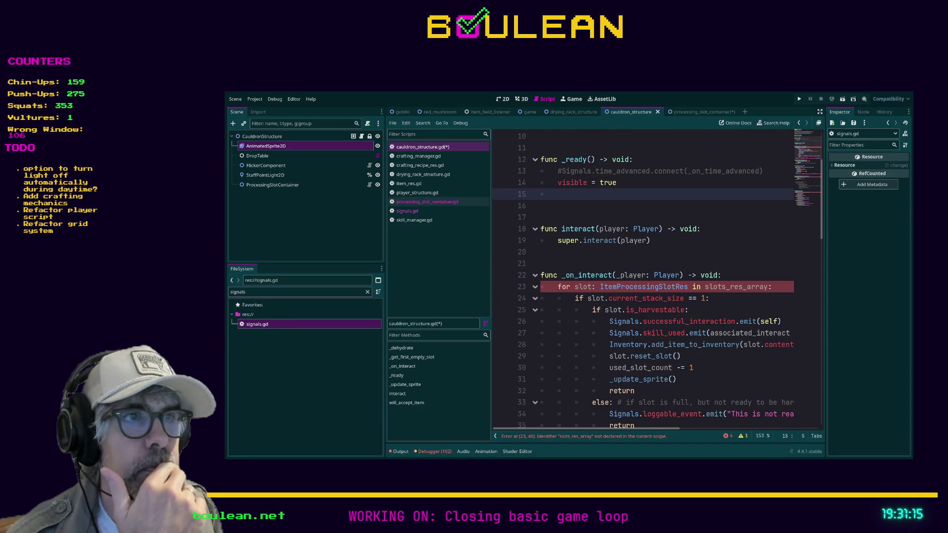
scroll(642, 281, down, 5)
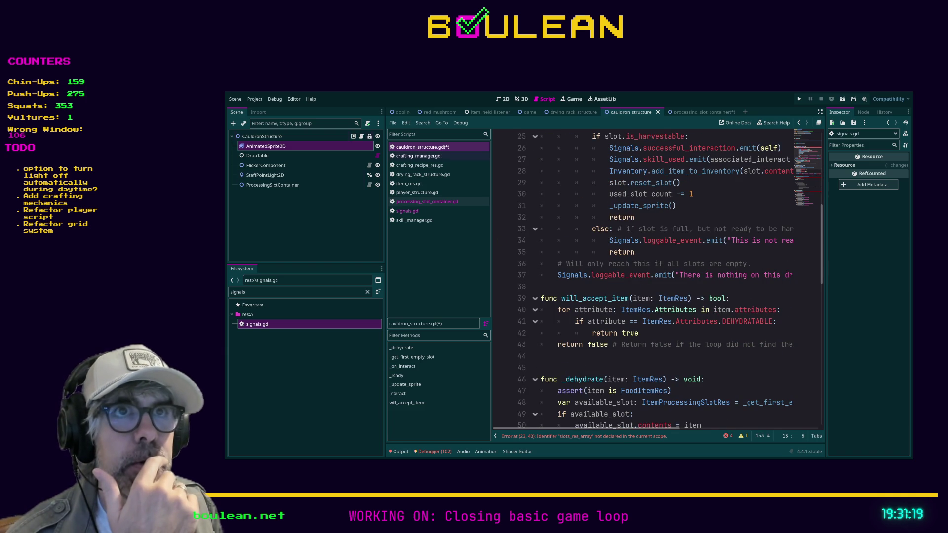
scroll(656, 281, down, 2)
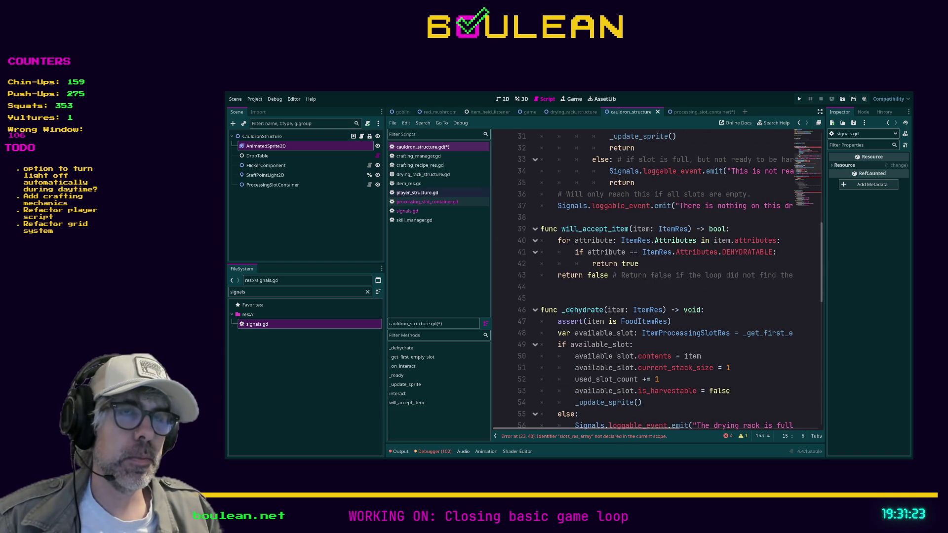
click(305, 186)
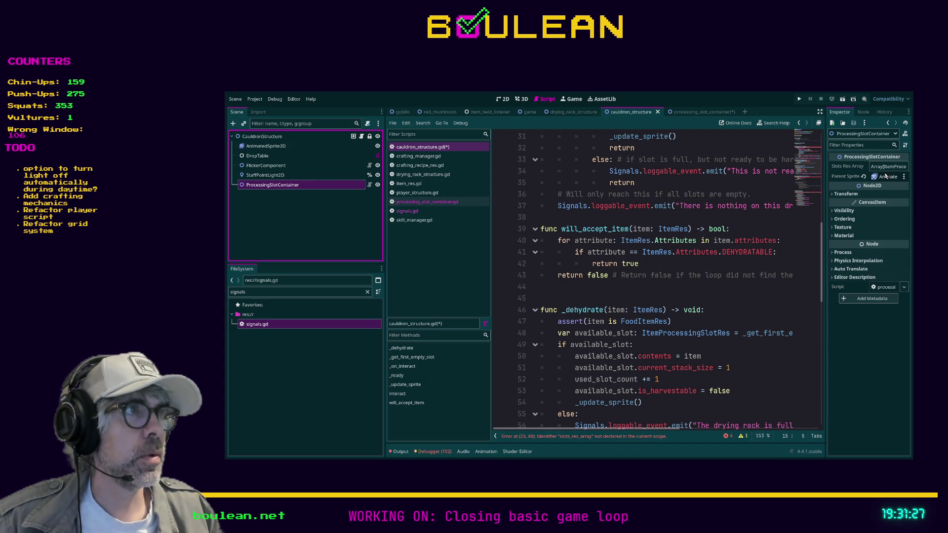
click(885, 177)
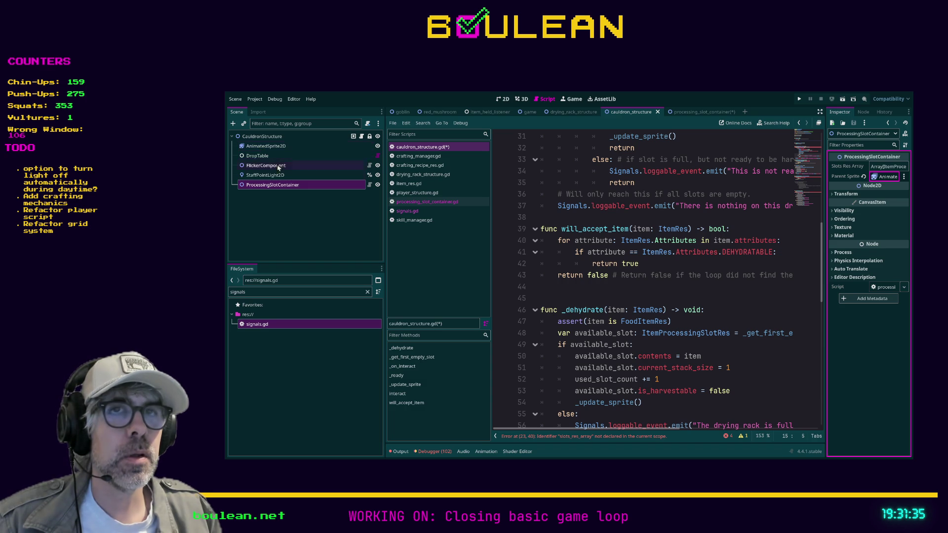
click(538, 299)
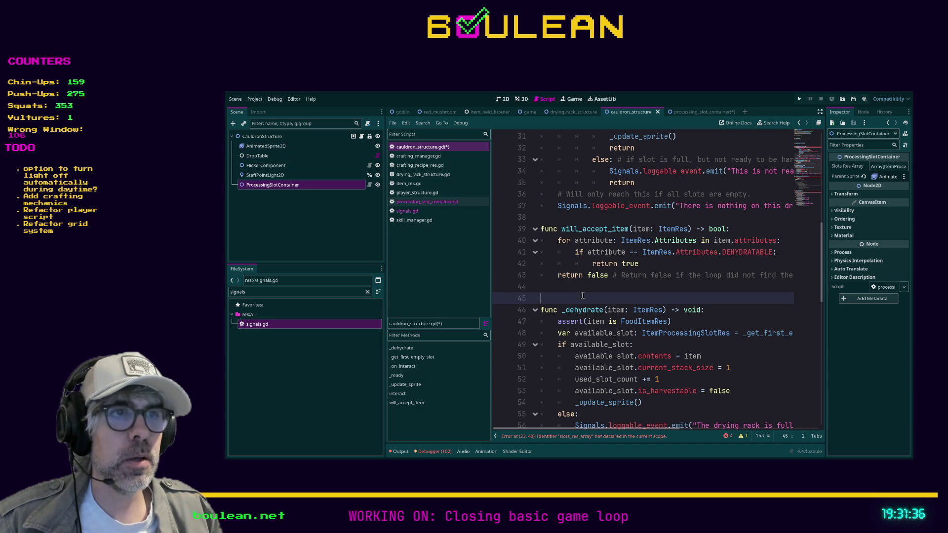
click(427, 202)
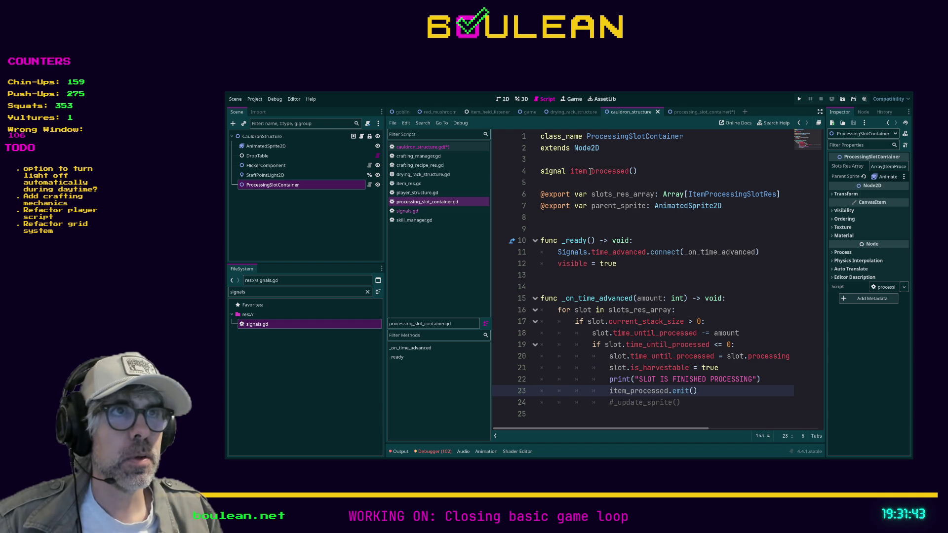
click(445, 147)
scroll(685, 264, up, 5)
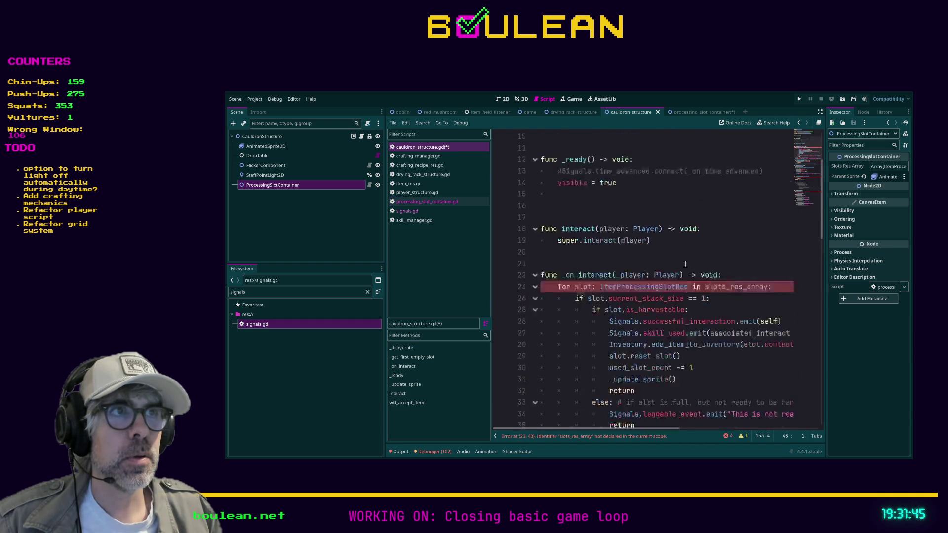
click(666, 252)
scroll(666, 244, up, 2)
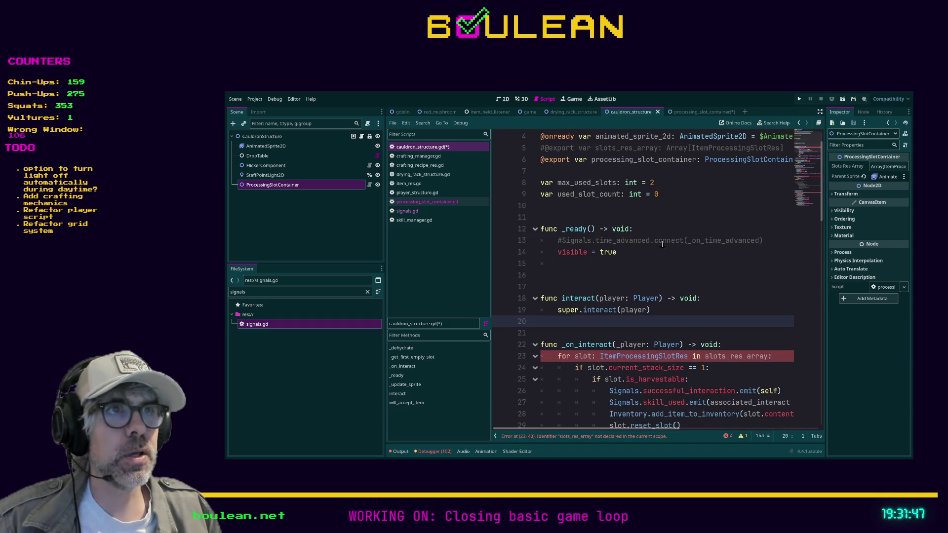
Step: In _ready, add processing_slot_container.item_processed.connect(_on_item_processed)
click(637, 263)
text(ocess)
key(Return)
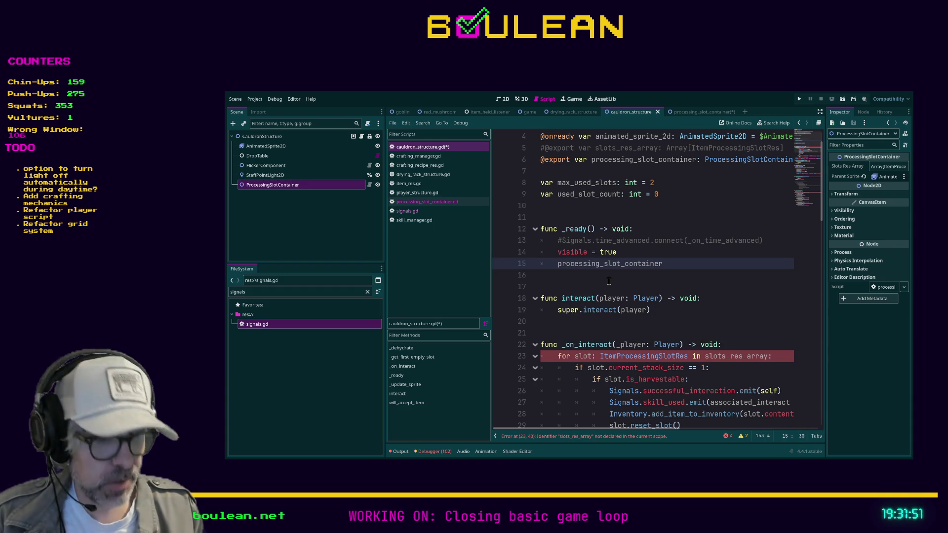
text(.)
key(Return)
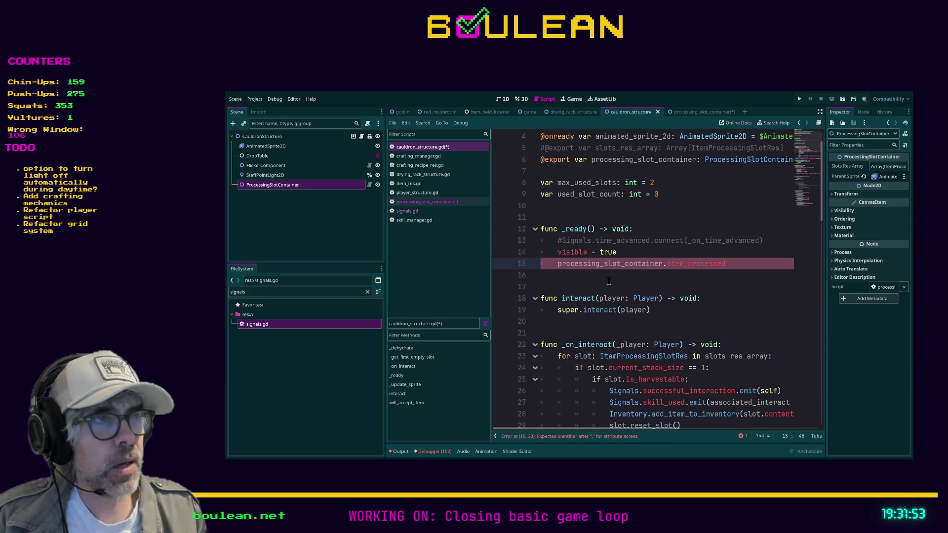
text(.connect()
key(Return)
text(_on_item_proces)
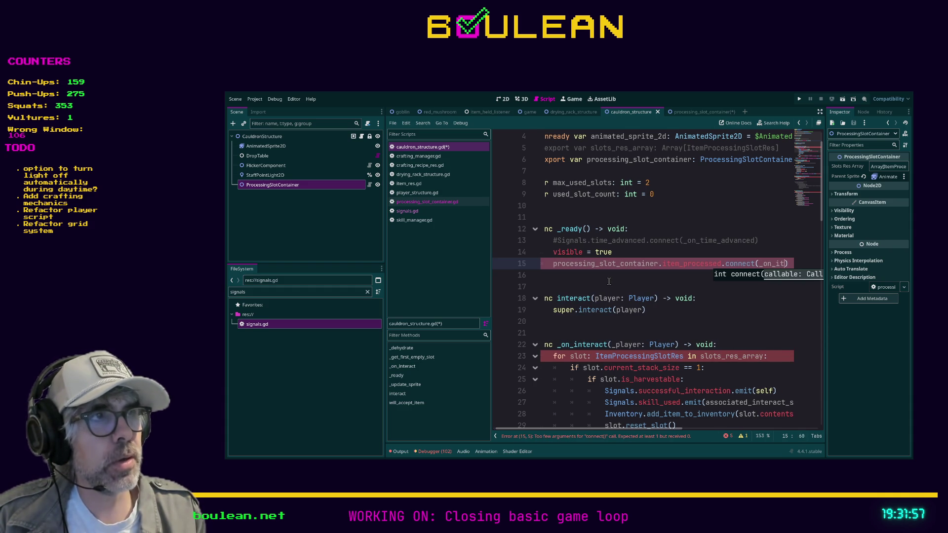
text(sed)
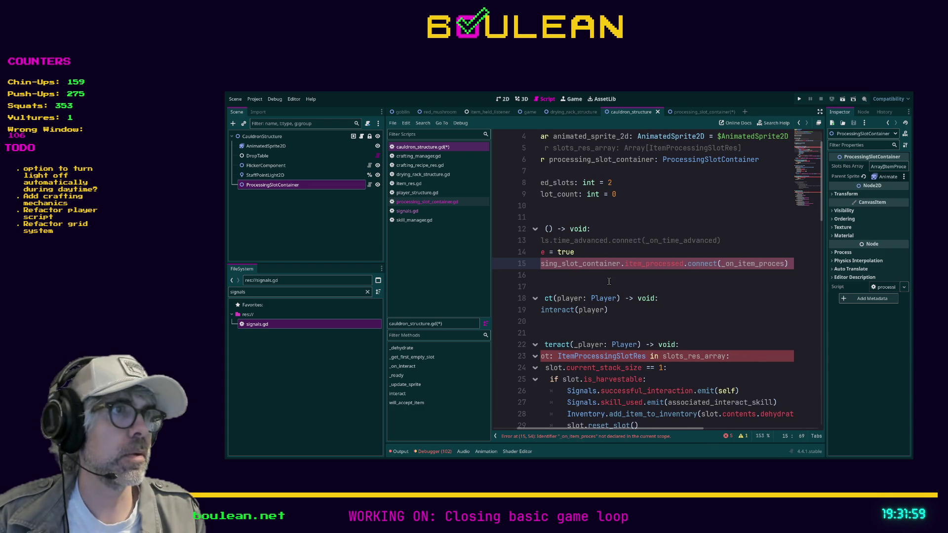
key(Right)
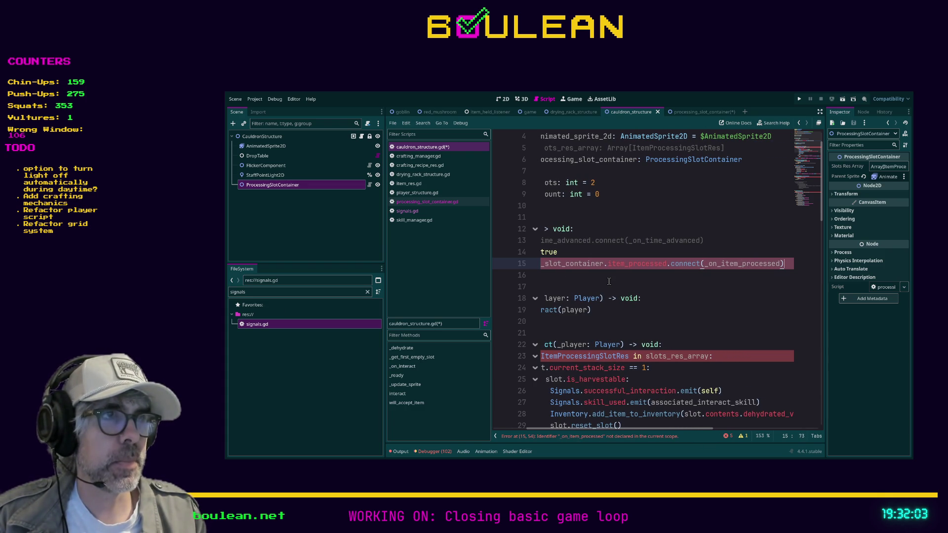
Step: Start a new func _on_item_processed() -> void: handler below, beginning its body with _updated_s
key(Return)
key(Return)
text(func _on_item_proc)
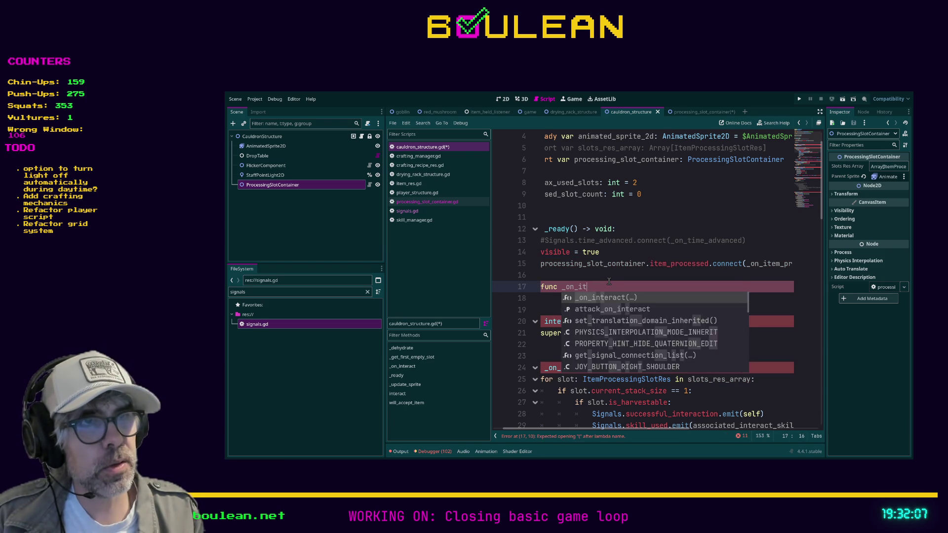
text(essed())
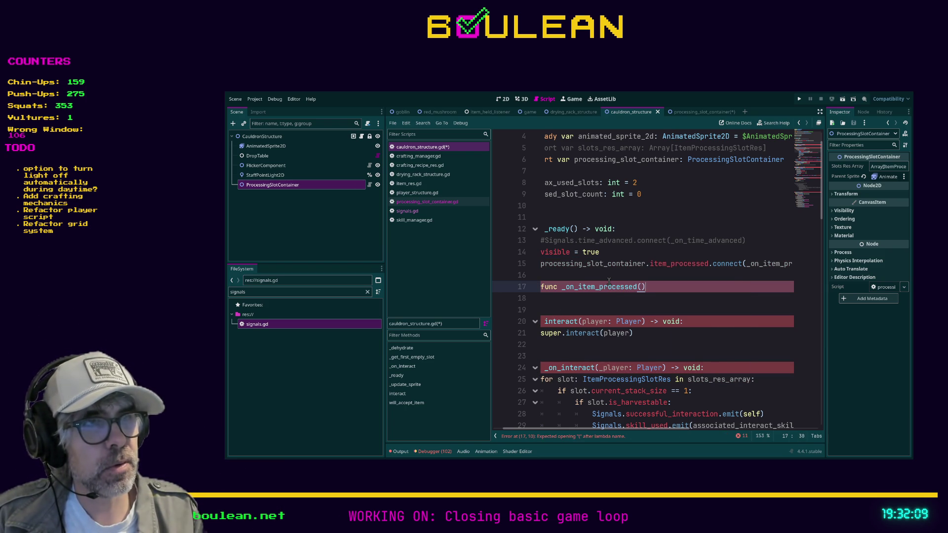
text(-> void)
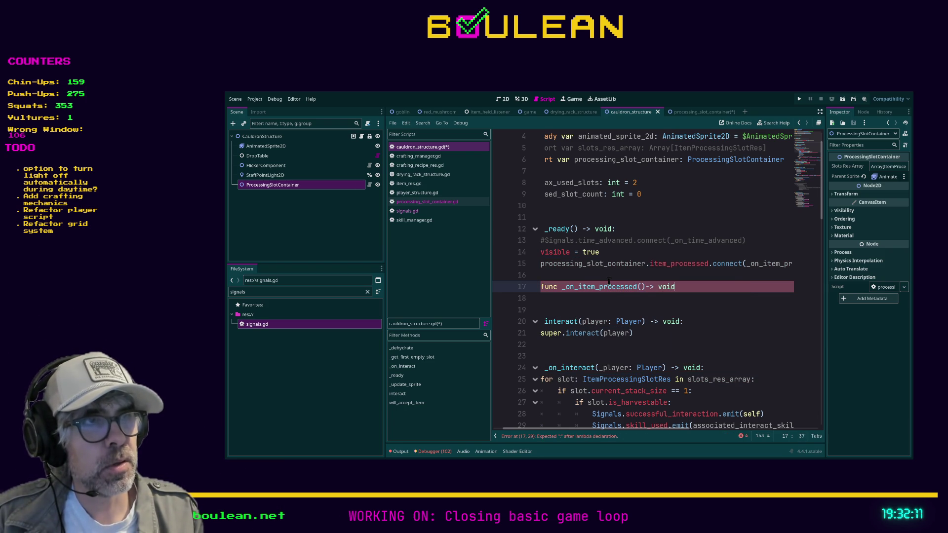
text(:)
key(Return)
text(_updated_s)
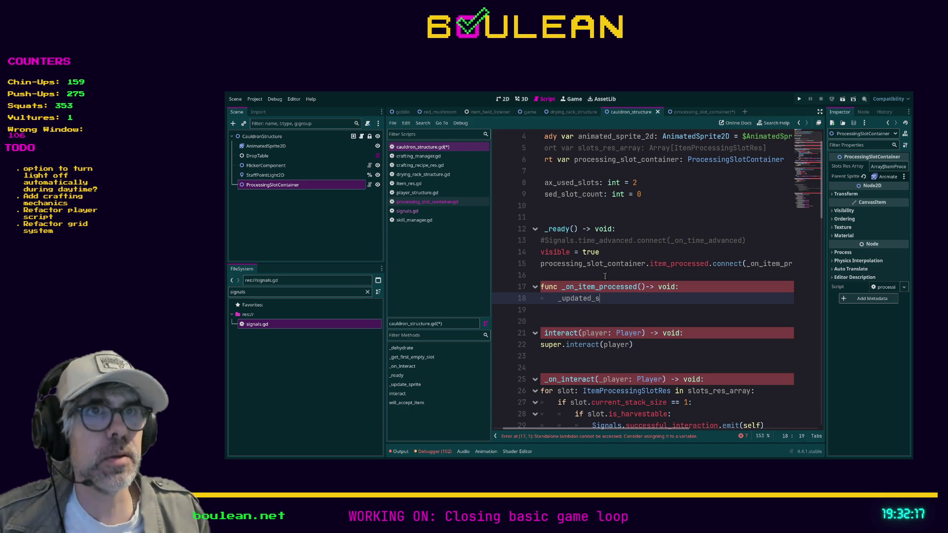
Step: Finish the handler body as a _updated_sprite() call
scroll(620, 277, down, 10)
scroll(637, 285, down, 9)
scroll(636, 286, up, 6)
scroll(636, 285, up, 11)
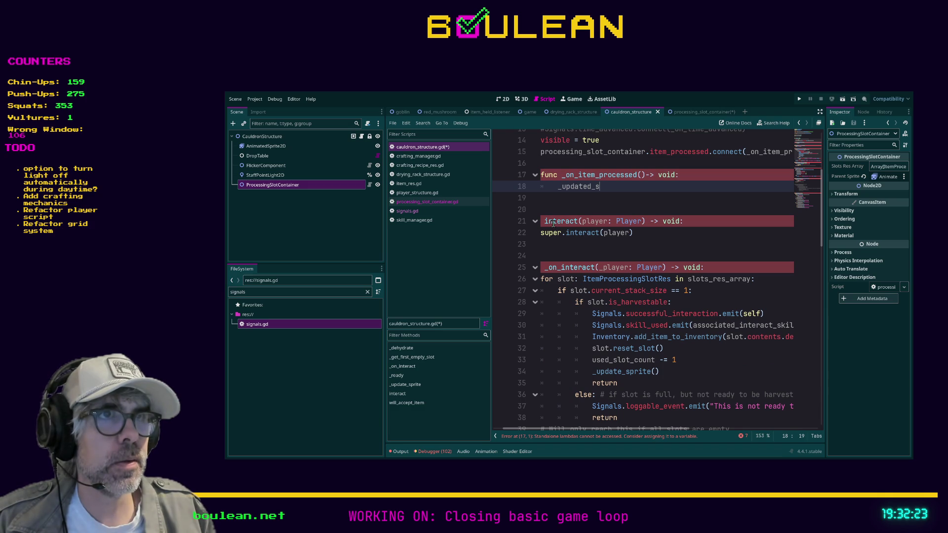
scroll(546, 223, up, 2)
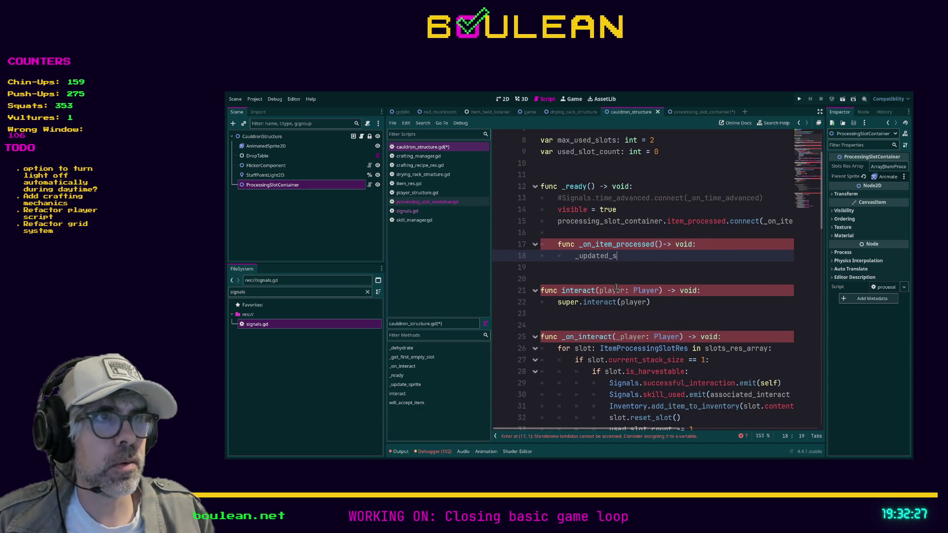
click(662, 244)
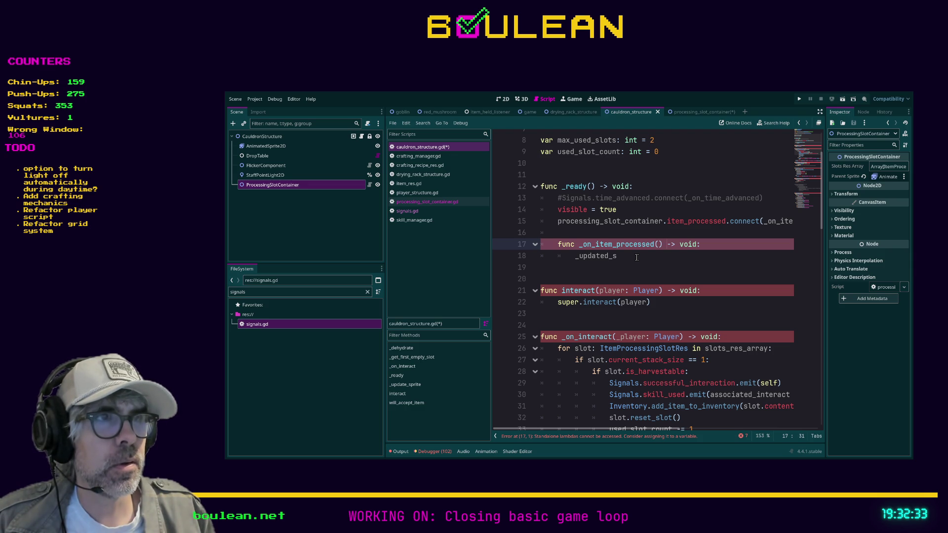
click(664, 243)
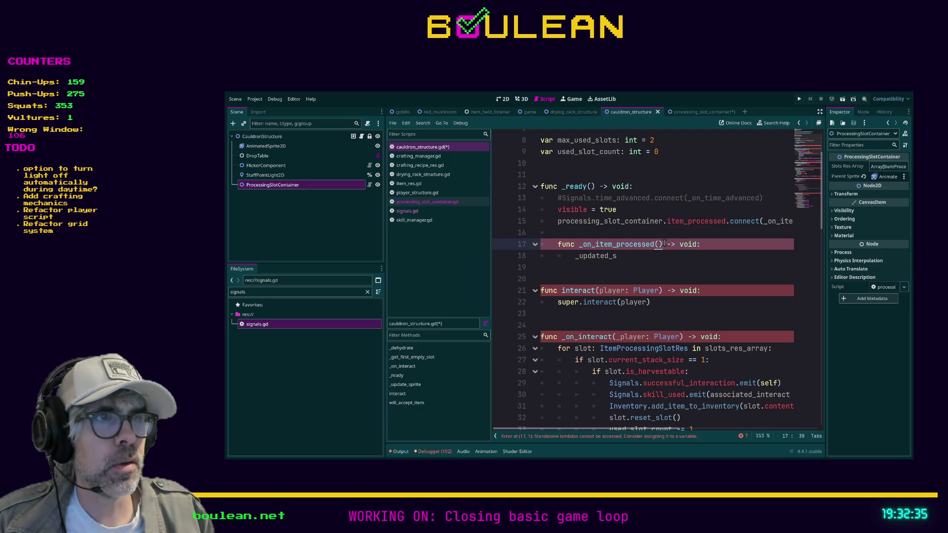
click(642, 256)
text(prite())
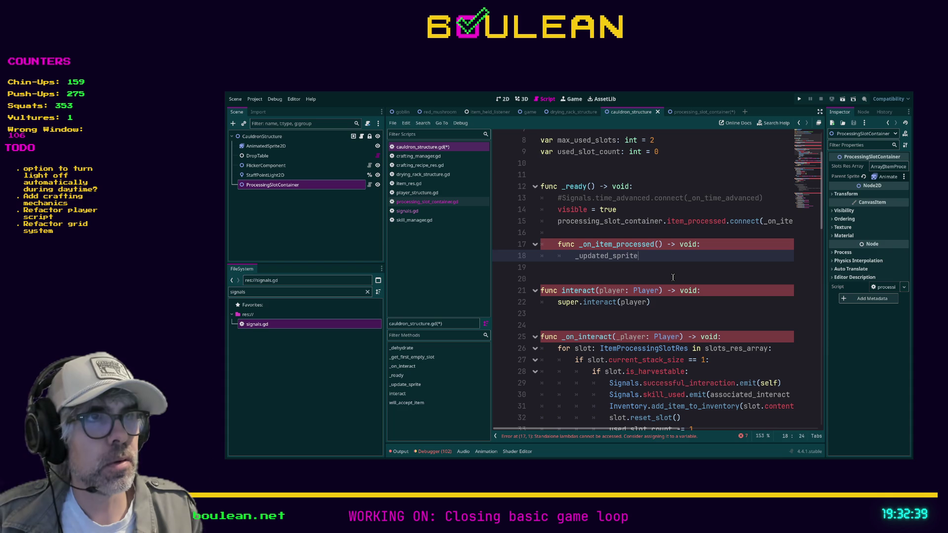
Step: Un-indent the handler to top level, correct the call to _update_sprite(), and save
key(Up)
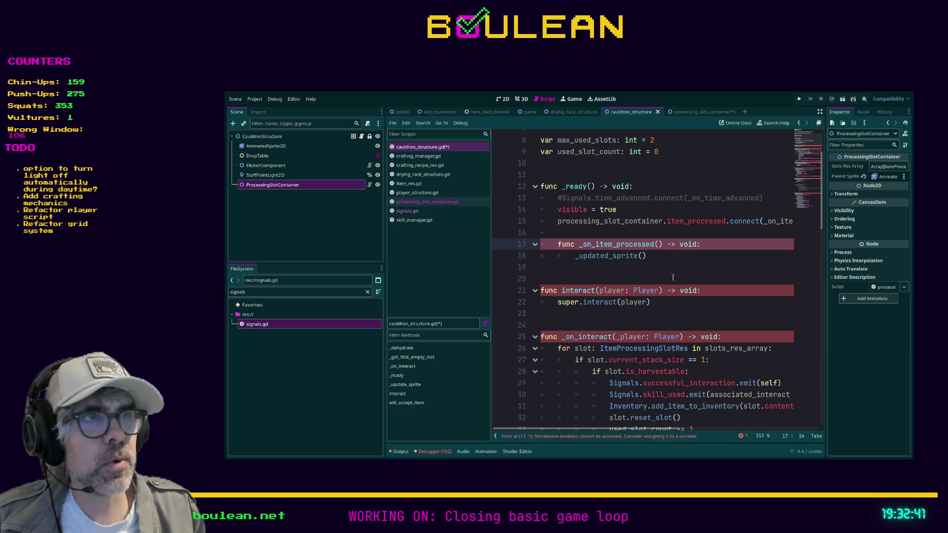
key(shift+Tab)
key(Down)
key(shift+Tab)
key(Left)
key(Left)
key(Left)
key(BackSpace)
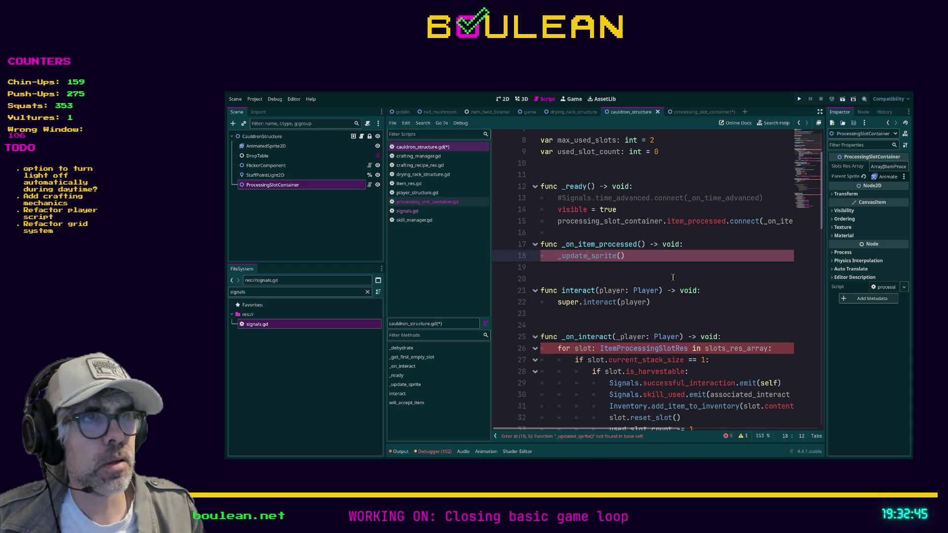
click(672, 279)
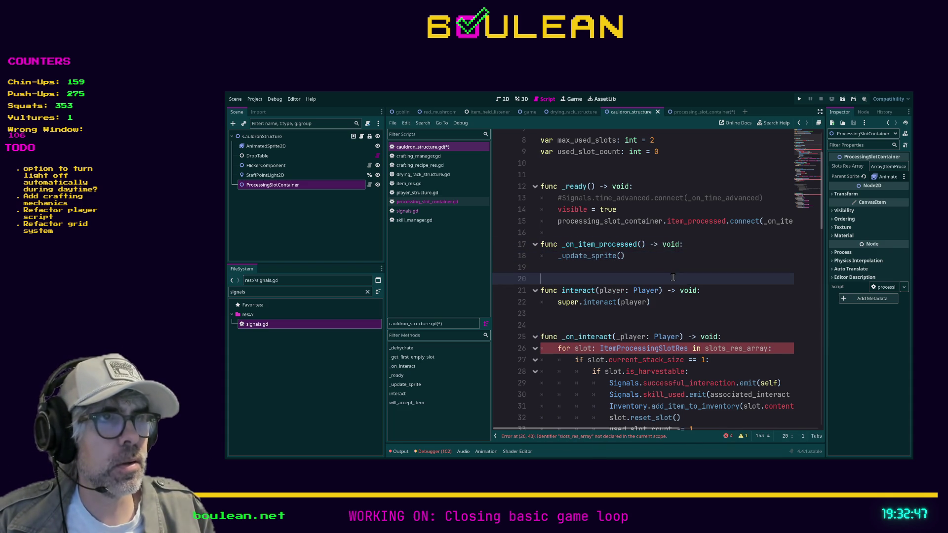
key(ctrl+s)
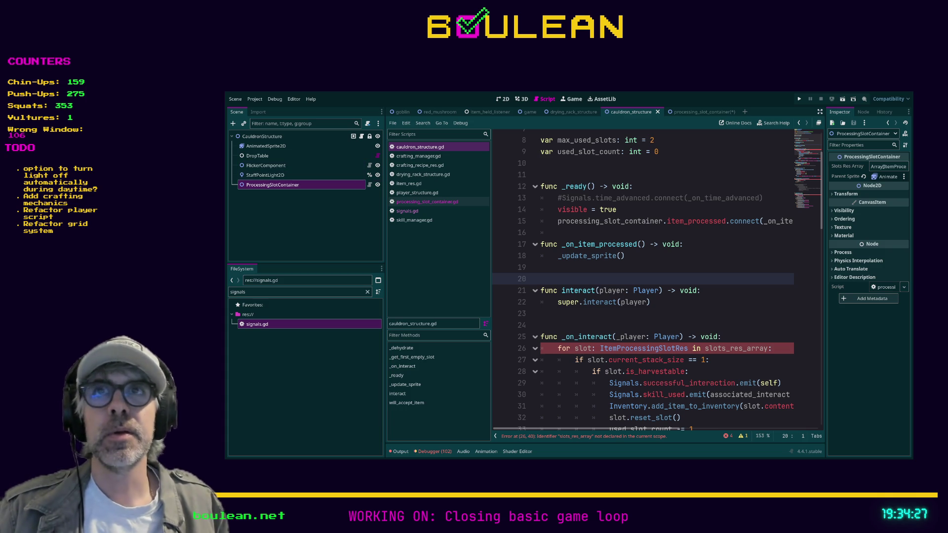
Step: Select slots_res_array in the _on_interact loop on line 26 and start replacing it
click(553, 319)
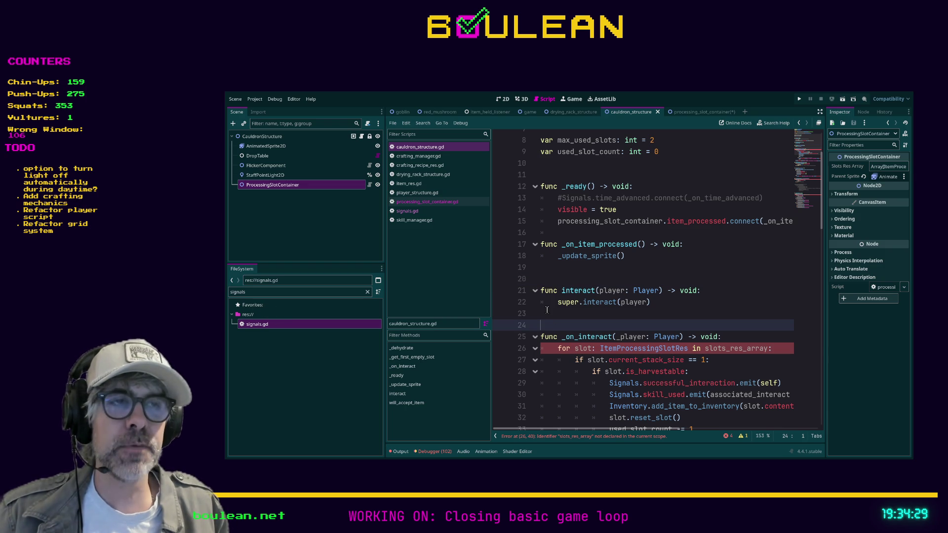
click(547, 311)
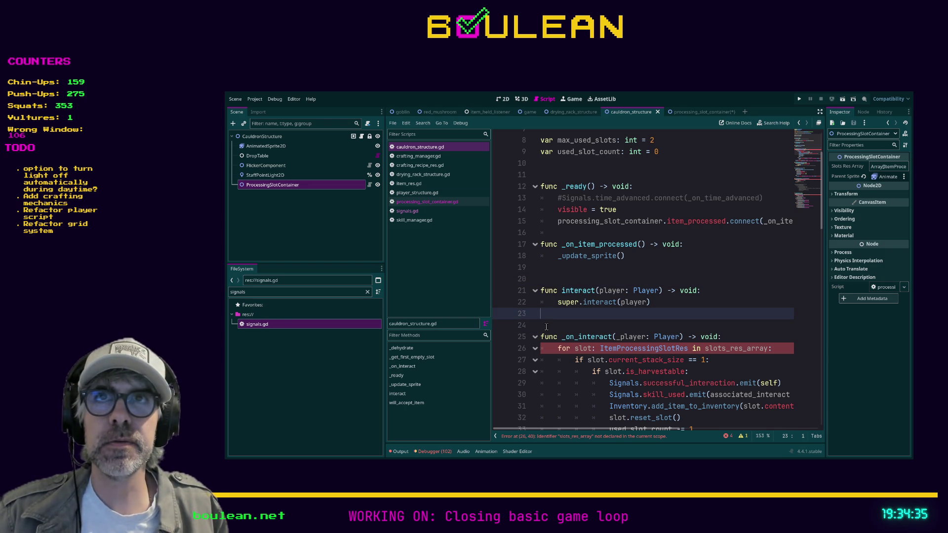
click(547, 327)
scroll(564, 308, down, 1)
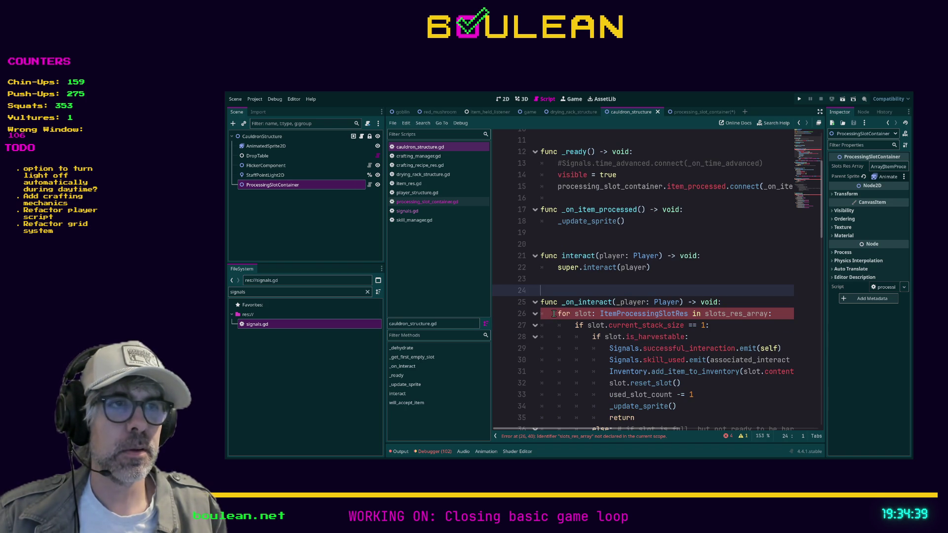
click(553, 313)
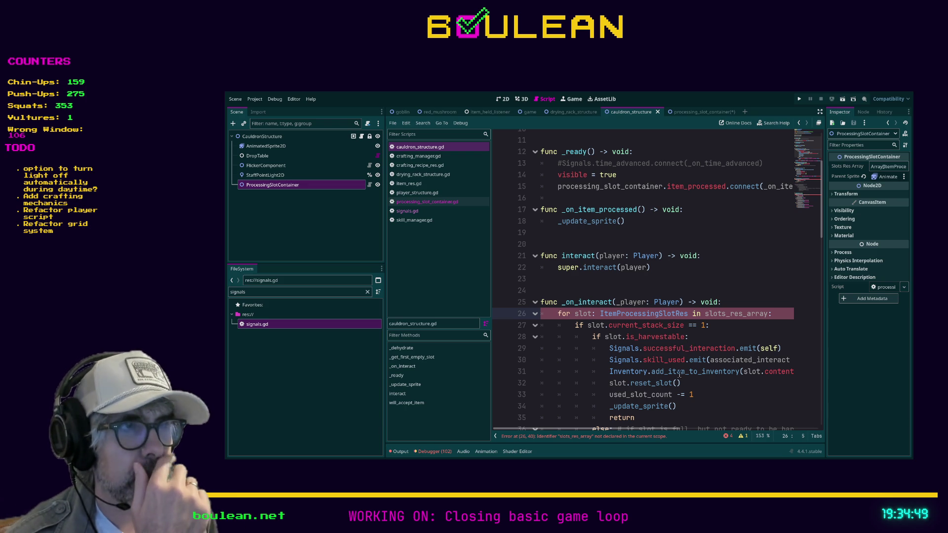
scroll(623, 430, right, 3)
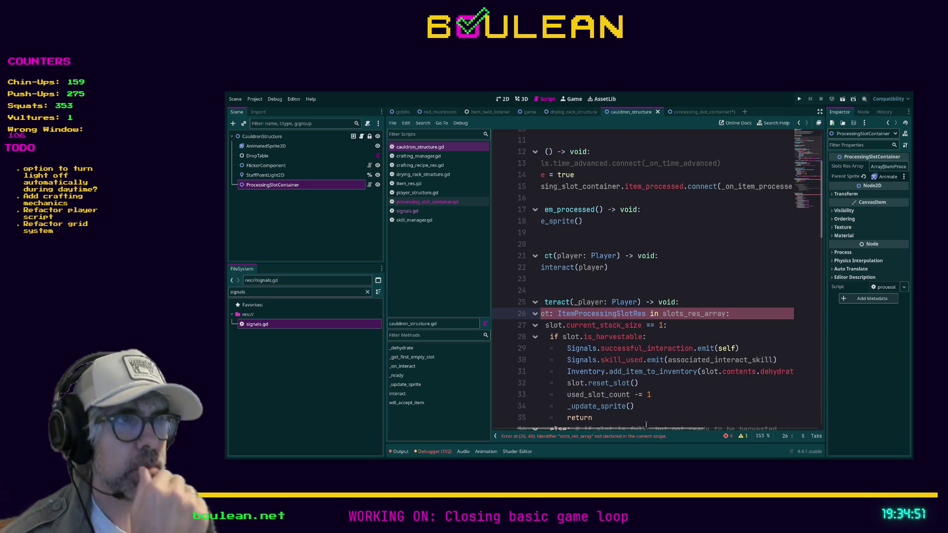
double_click(679, 315)
text(item_pr)
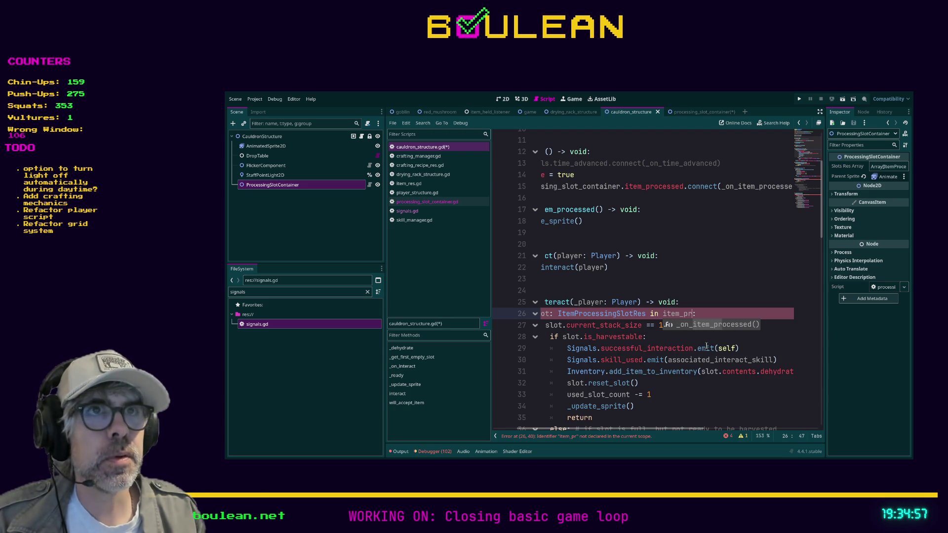
scroll(677, 429, left, 3)
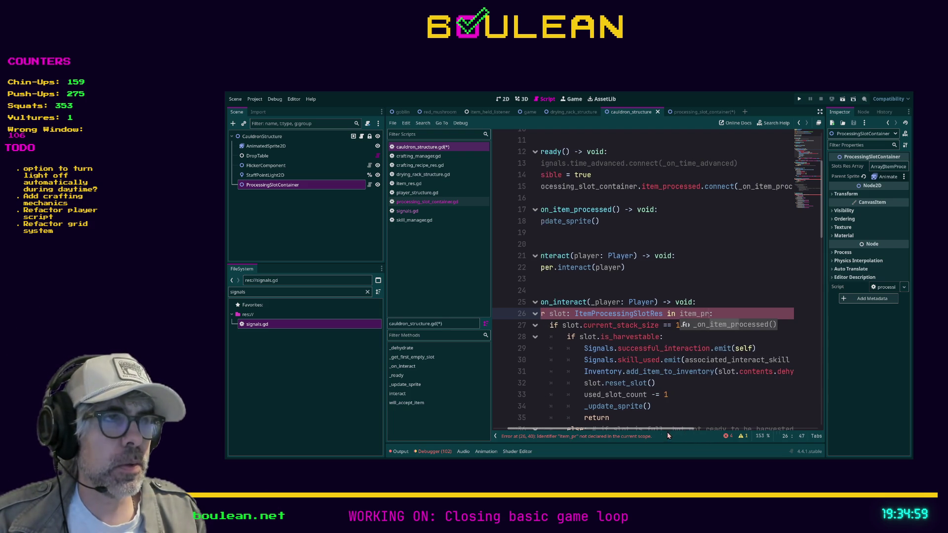
Step: Make the line 26 loop iterate over processing_slot_container.slots_res_array
double_click(715, 314)
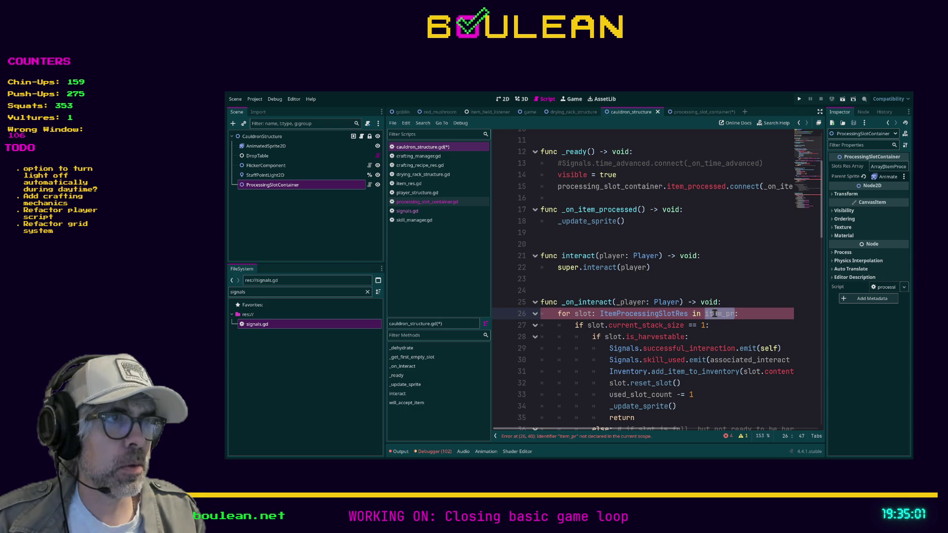
text(processing)
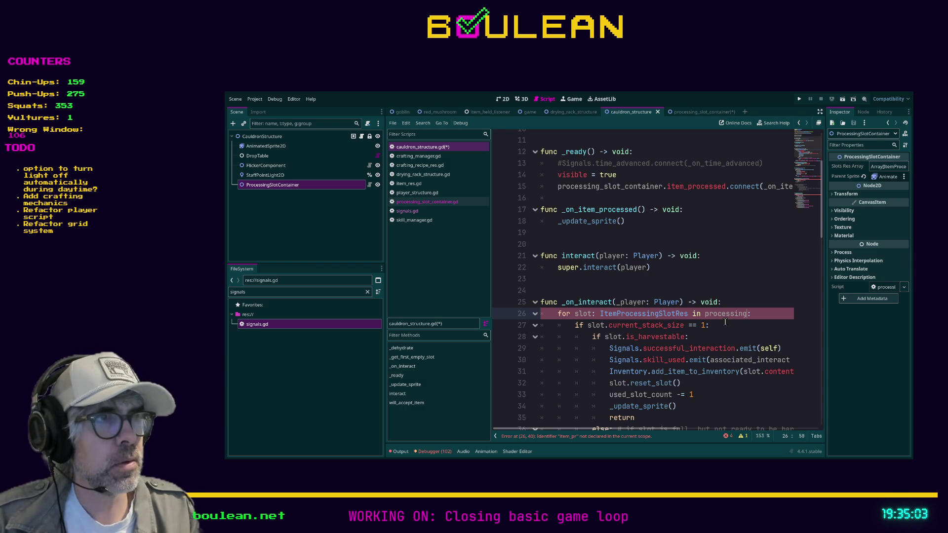
key(Return)
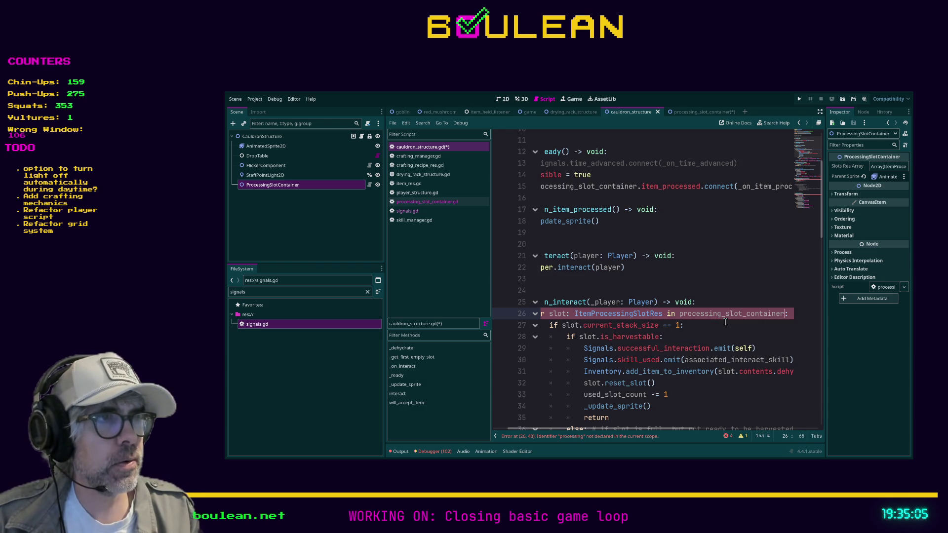
scroll(641, 428, left, 2)
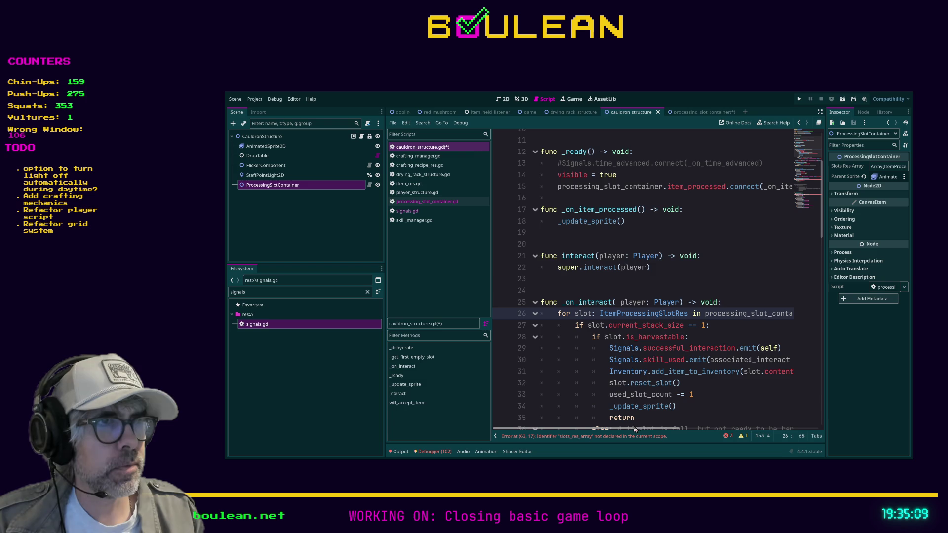
scroll(642, 429, right, 2)
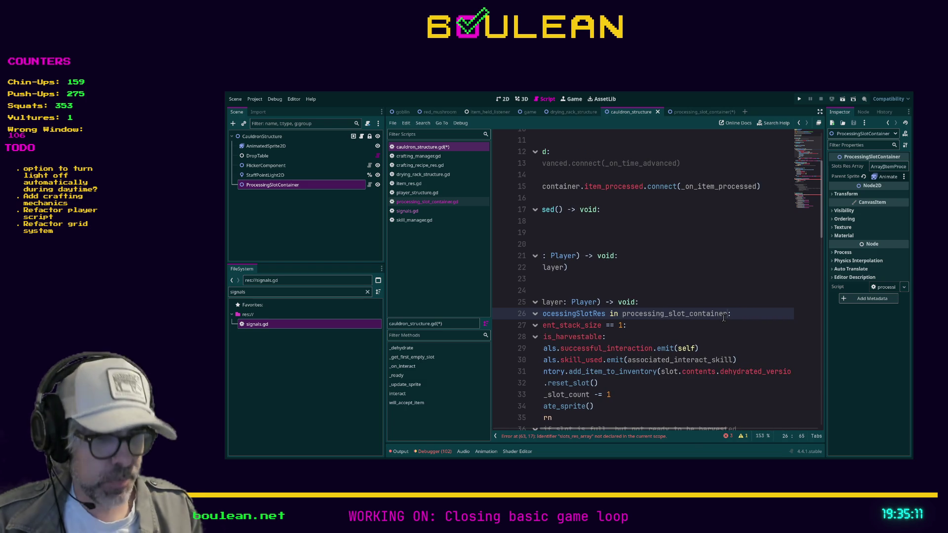
text(.sl)
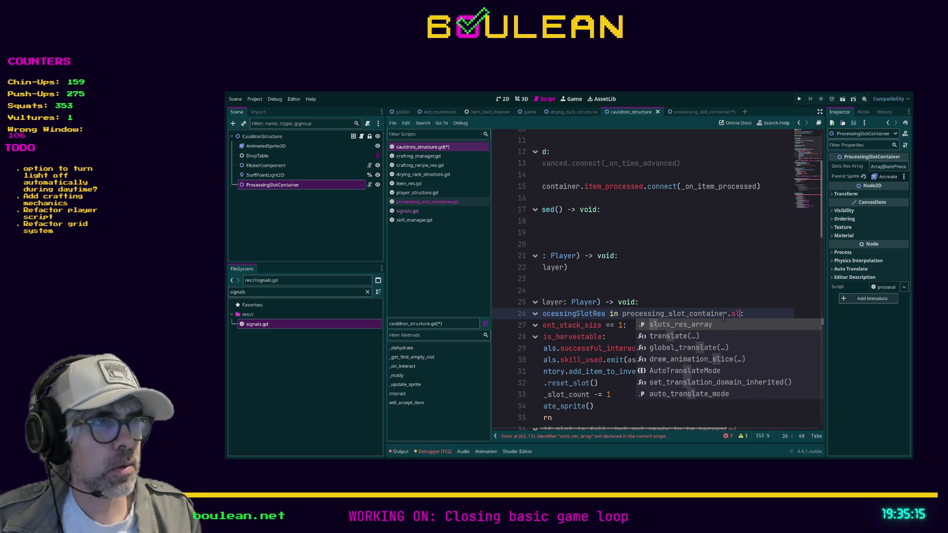
key(Return)
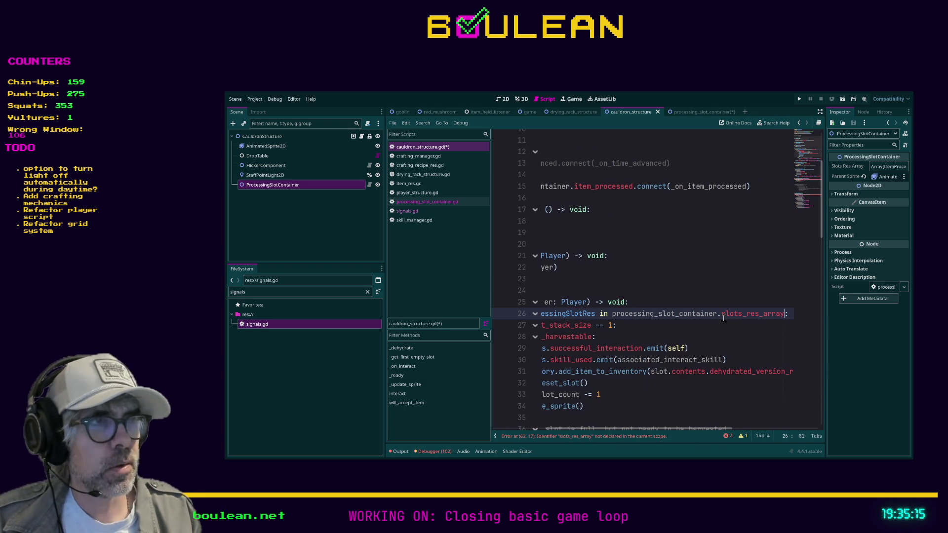
Step: Save cauldron_structure.gd and go to the reported error on line 63
scroll(690, 391, left, 5)
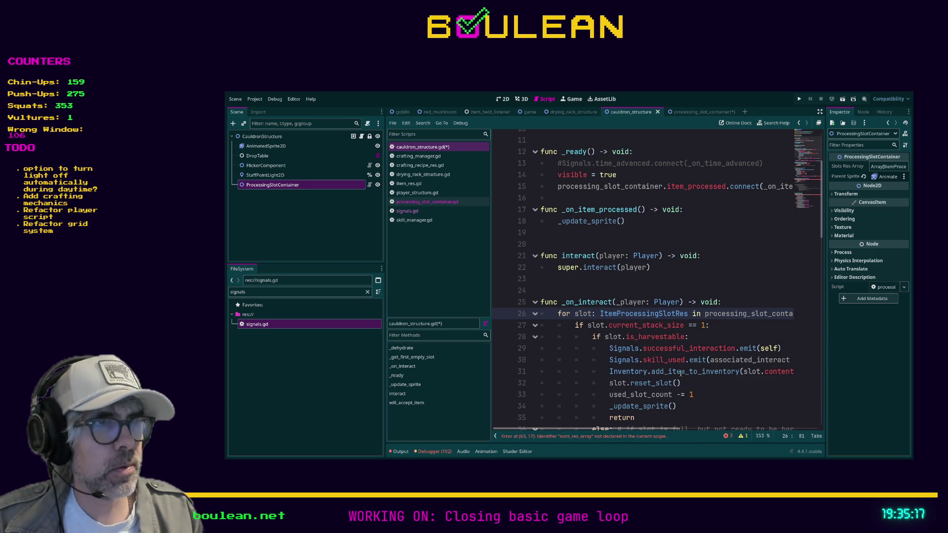
scroll(713, 348, down, 1)
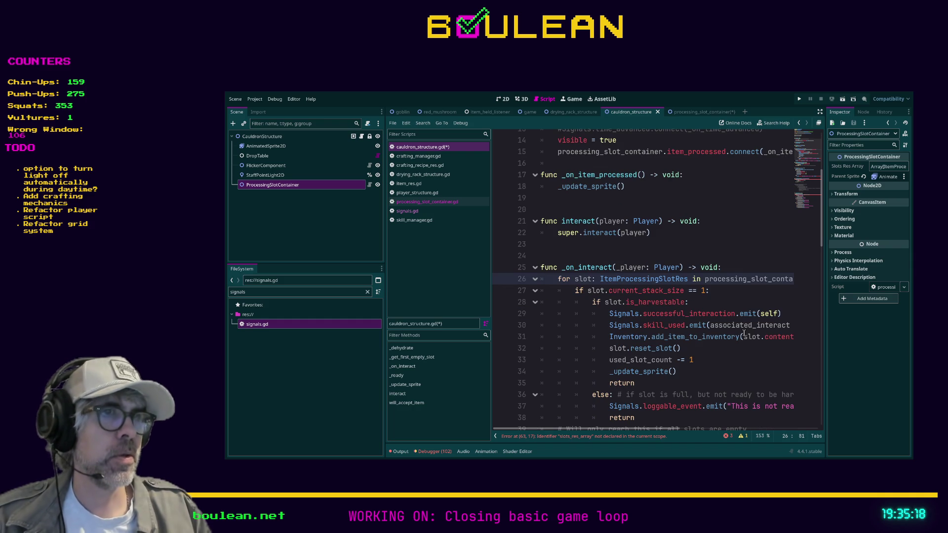
click(713, 359)
scroll(571, 264, down, 1)
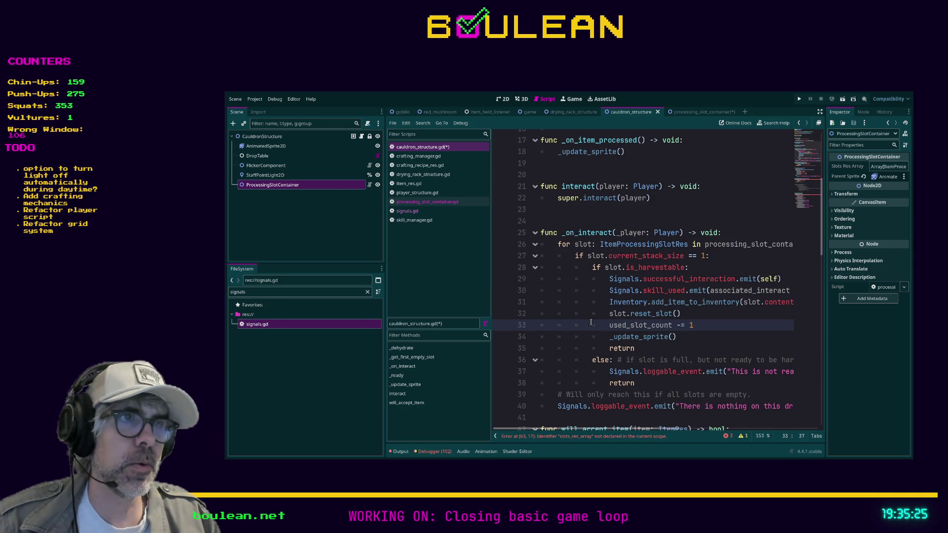
click(580, 306)
key(ctrl+s)
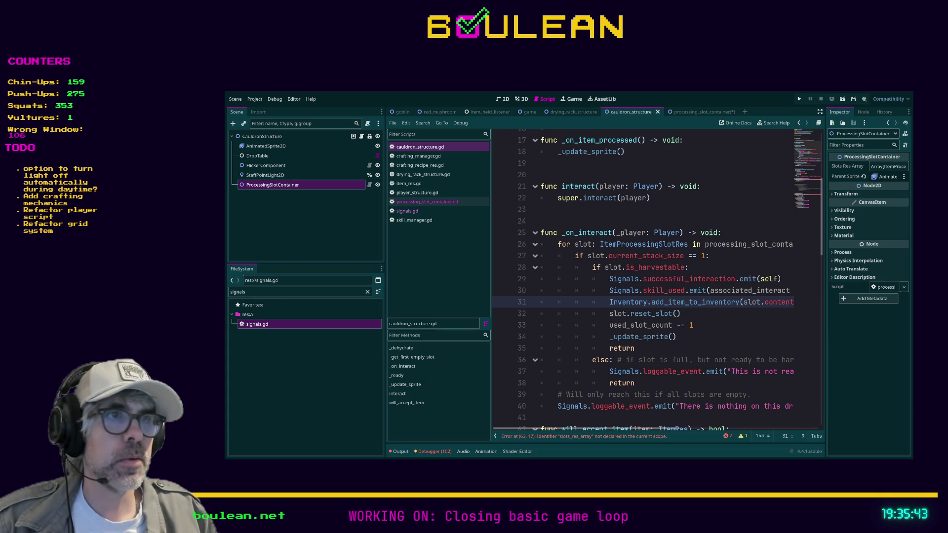
click(589, 436)
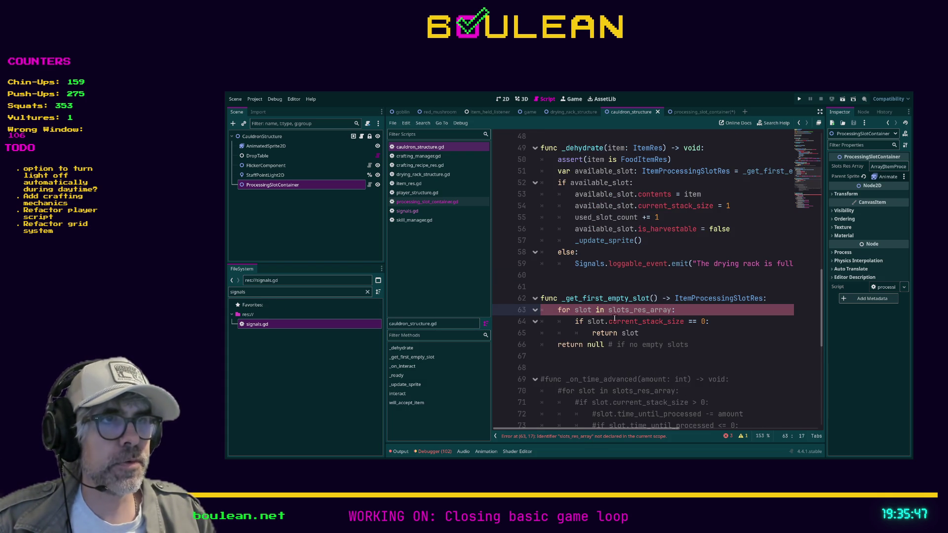
Step: Point the _get_first_empty_slot loop at processing_slot_container.slots_res_array
text(processing_slot_container)
key(Delete)
text(.)
click(562, 355)
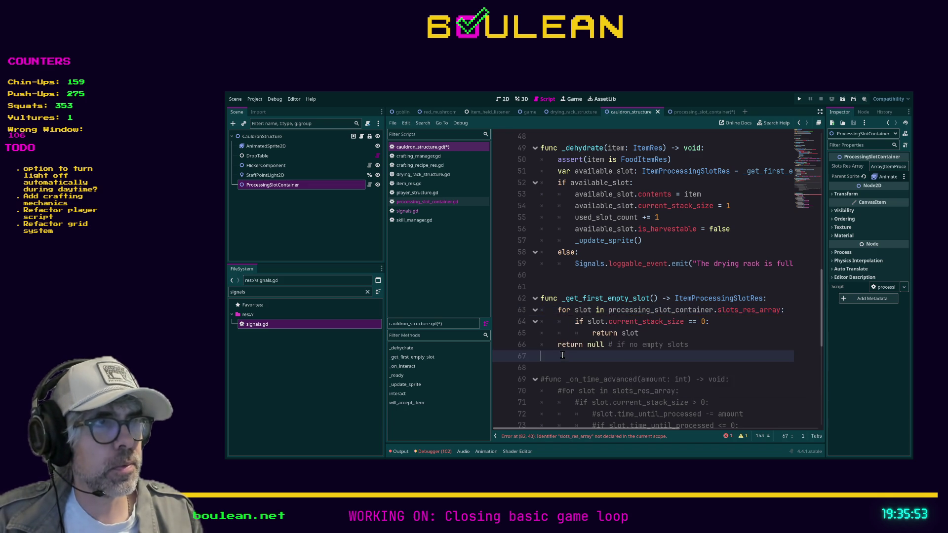
Step: Change the _update_sprite loop on line 82 to processing_slot_container.slots_res_array
scroll(562, 355, down, 4)
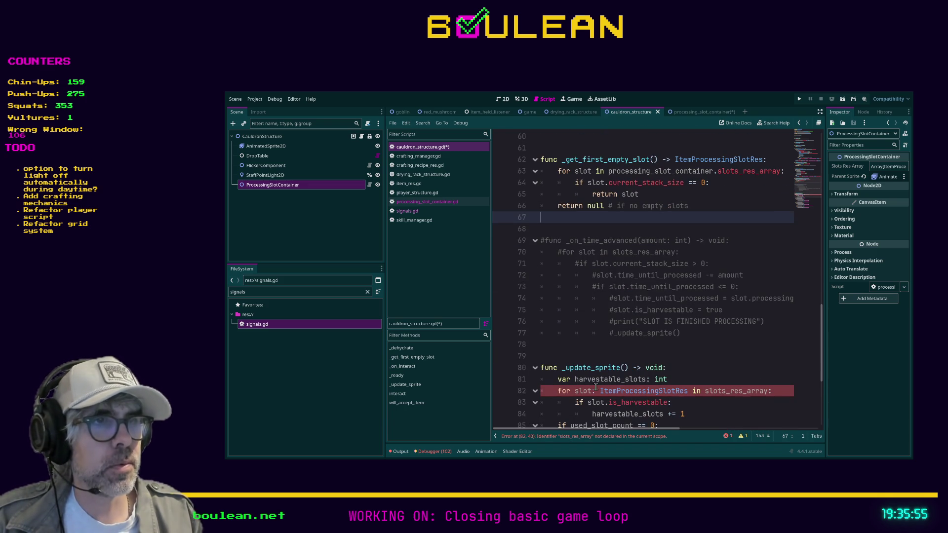
click(698, 391)
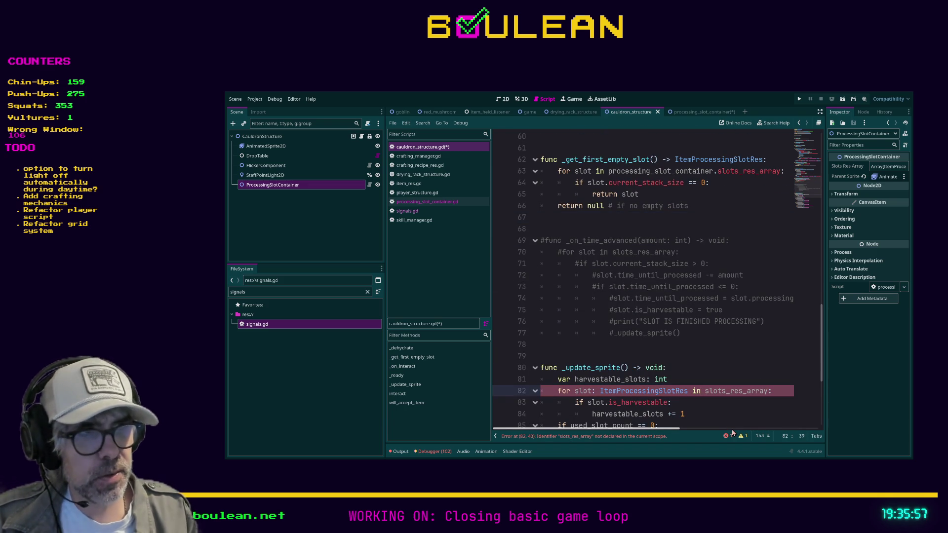
text(process)
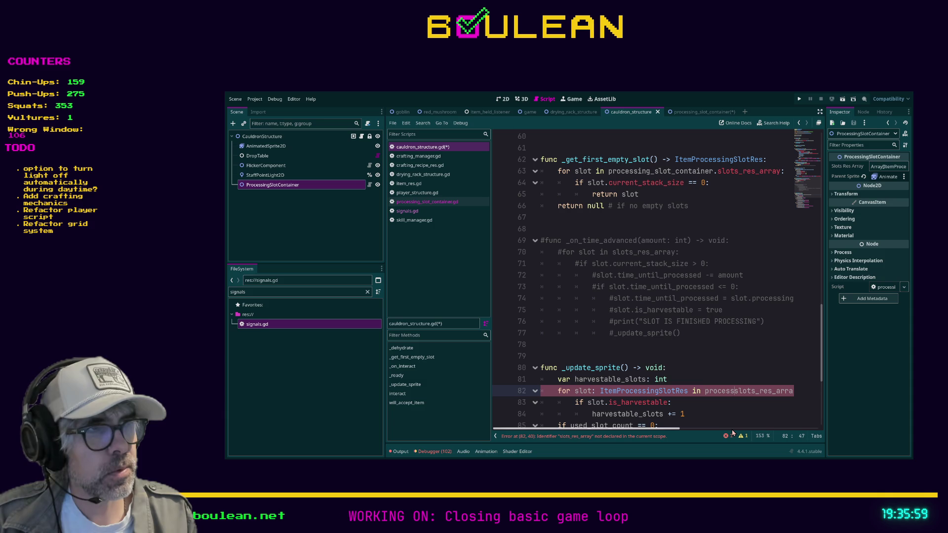
key(Tab)
text(.sl)
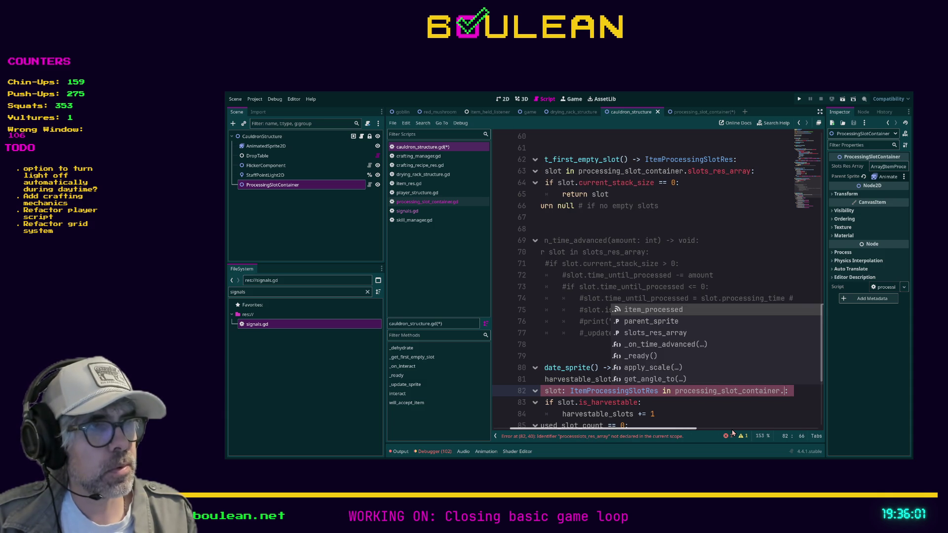
key(Tab)
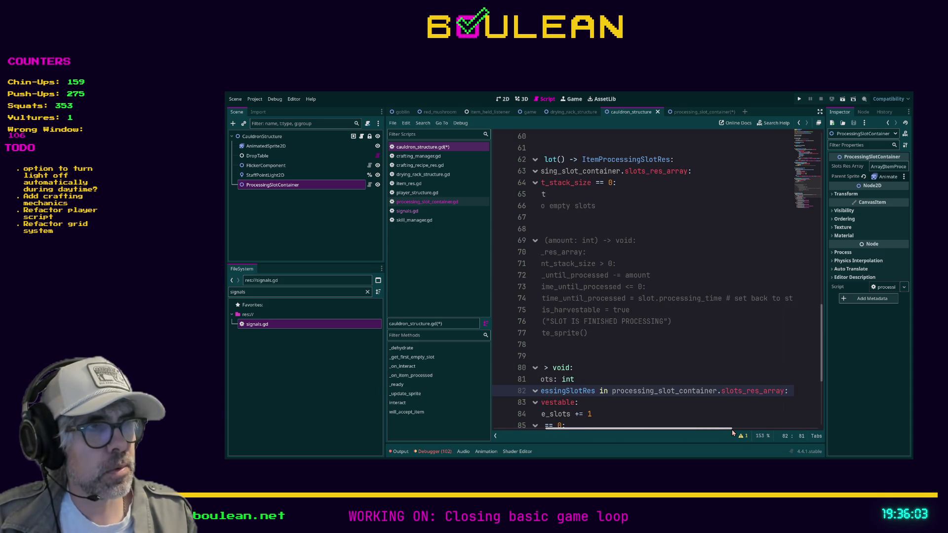
Step: Save cauldron_structure.gd and run the game with F5
click(687, 418)
key(ctrl+s)
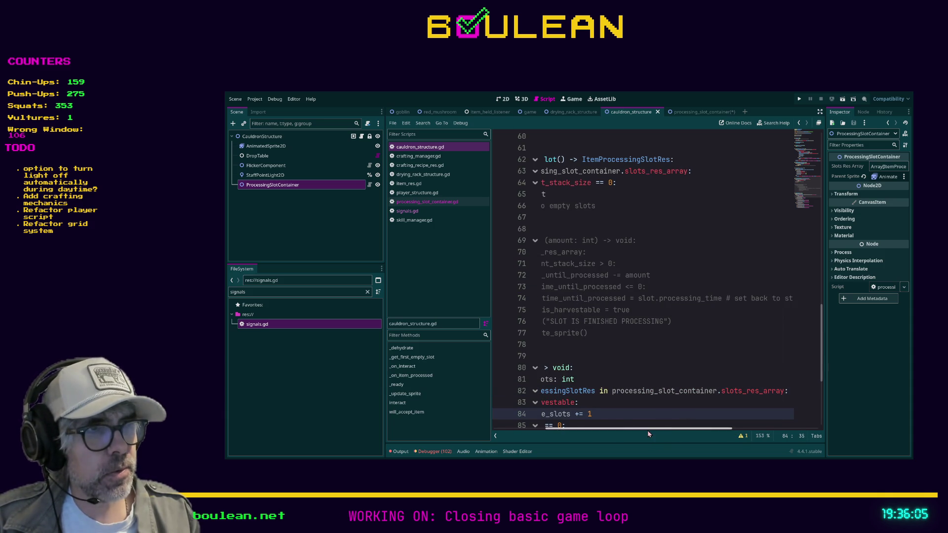
drag(648, 430, 551, 430)
click(575, 356)
key(F5)
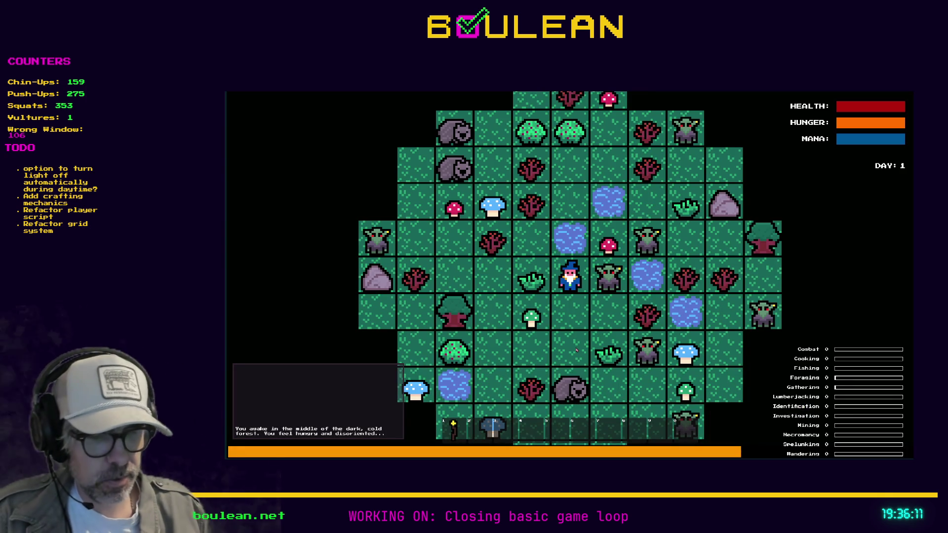
Step: Remove all goblins from the map with the F1 debug options
key(c)
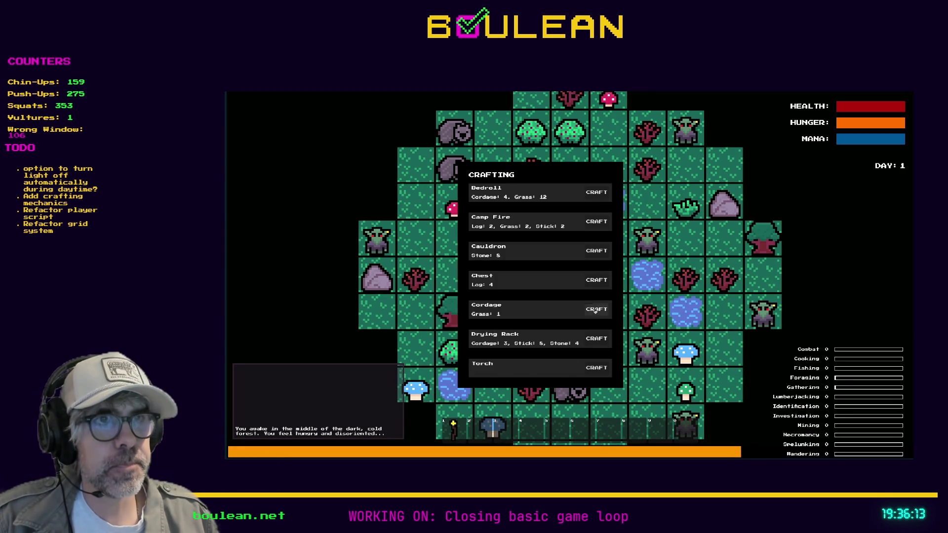
key(c)
key(s)
key(F1)
click(355, 277)
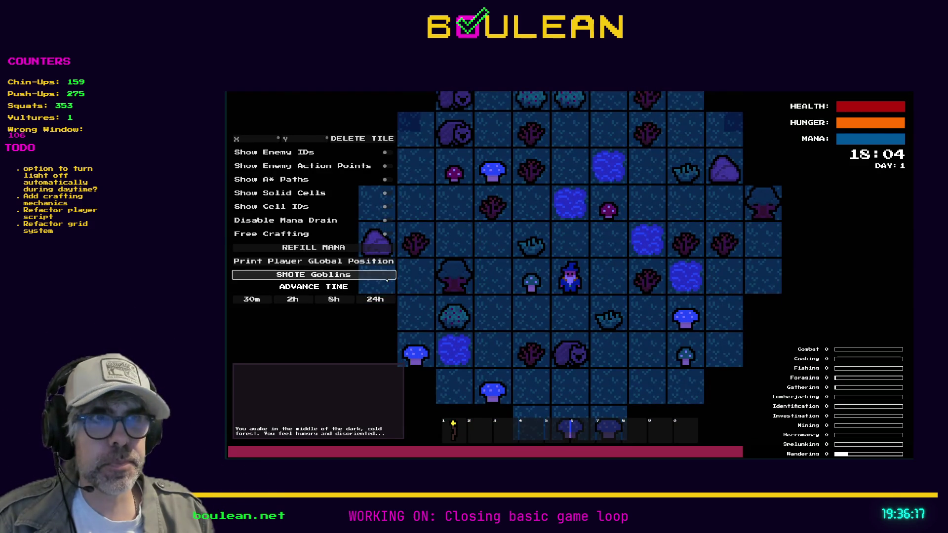
key(F1)
Step: Craft a cauldron and place it to the right of the wizard
key(c)
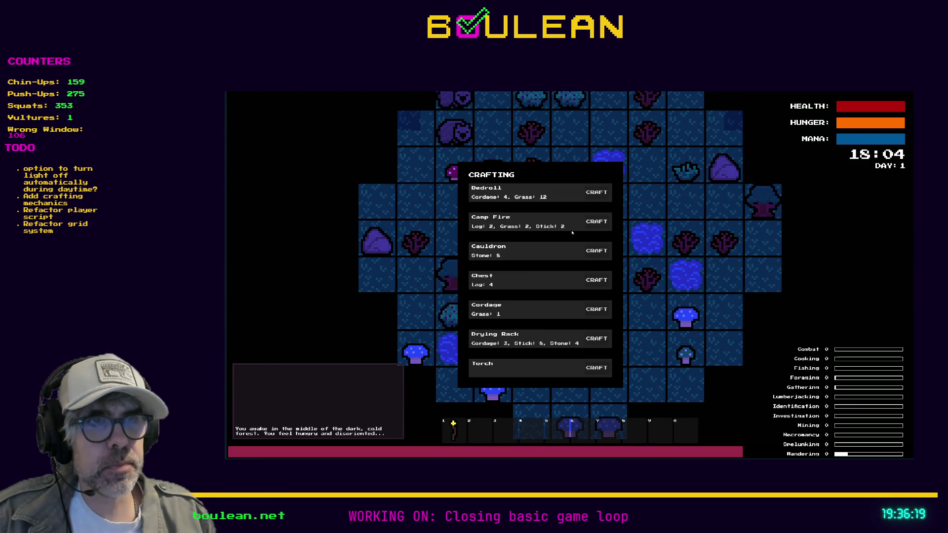
click(596, 250)
key(c)
key(2)
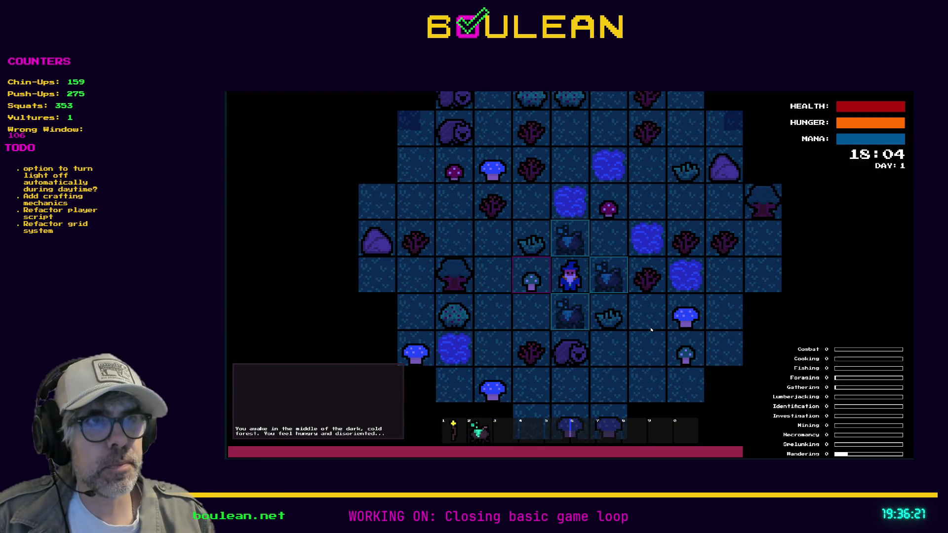
click(608, 275)
Step: Craft three more cauldrons and place one above the wizard
scroll(608, 275, up, 3)
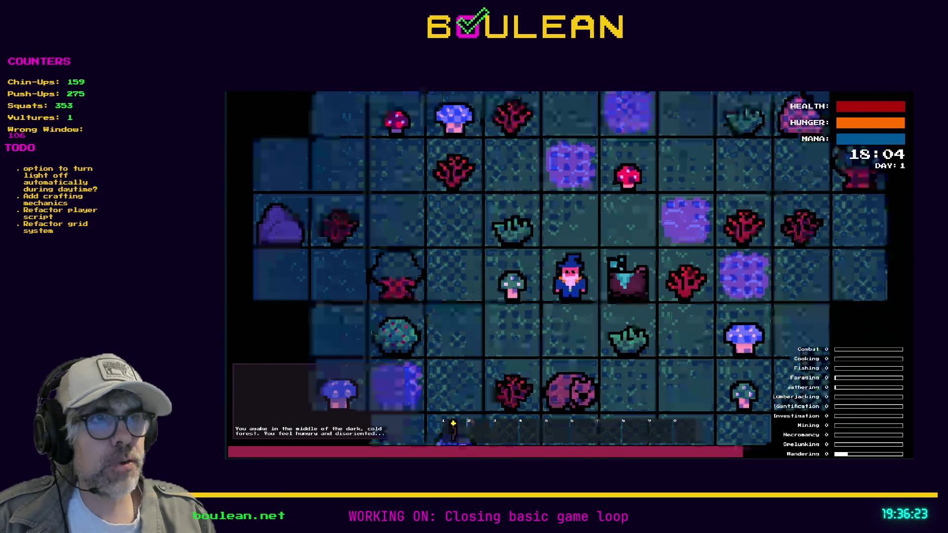
scroll(636, 308, up, 1)
key(c)
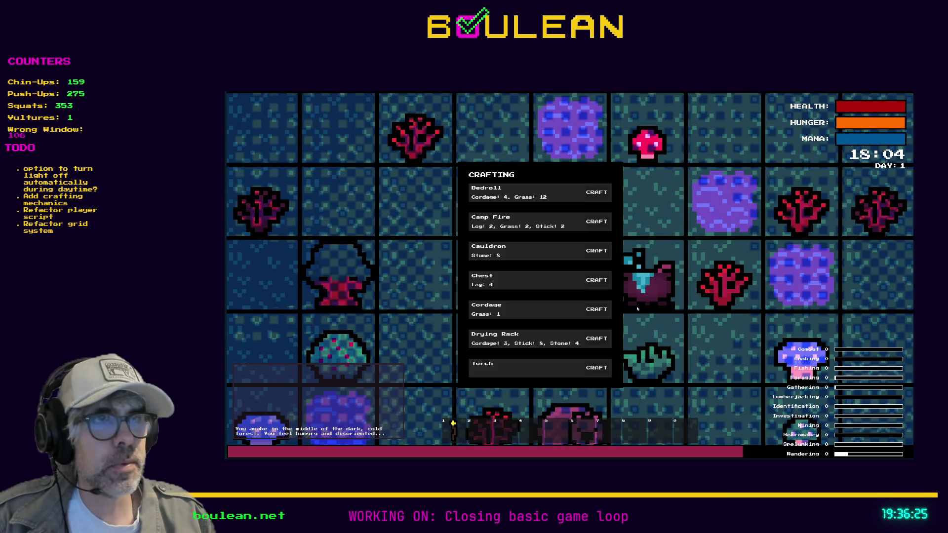
click(596, 252)
click(595, 253)
click(595, 255)
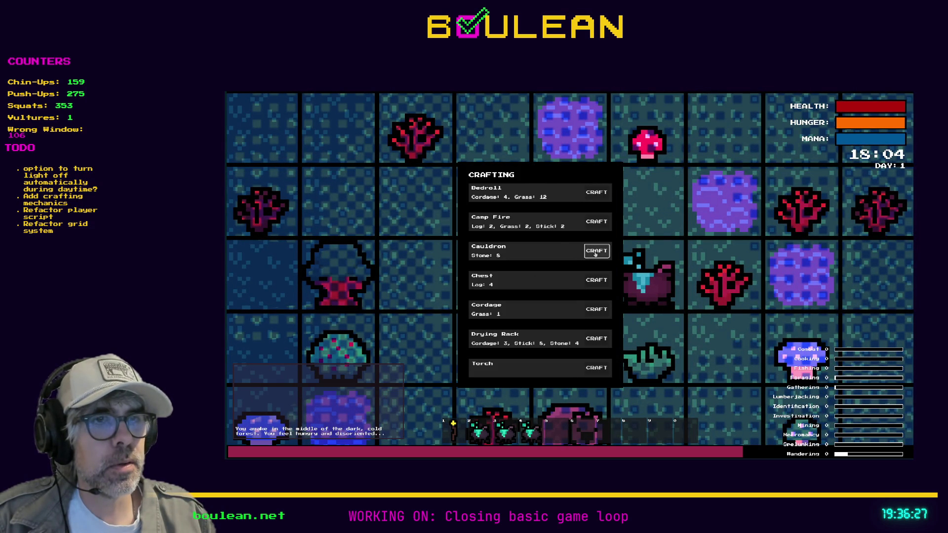
key(c)
key(2)
click(595, 254)
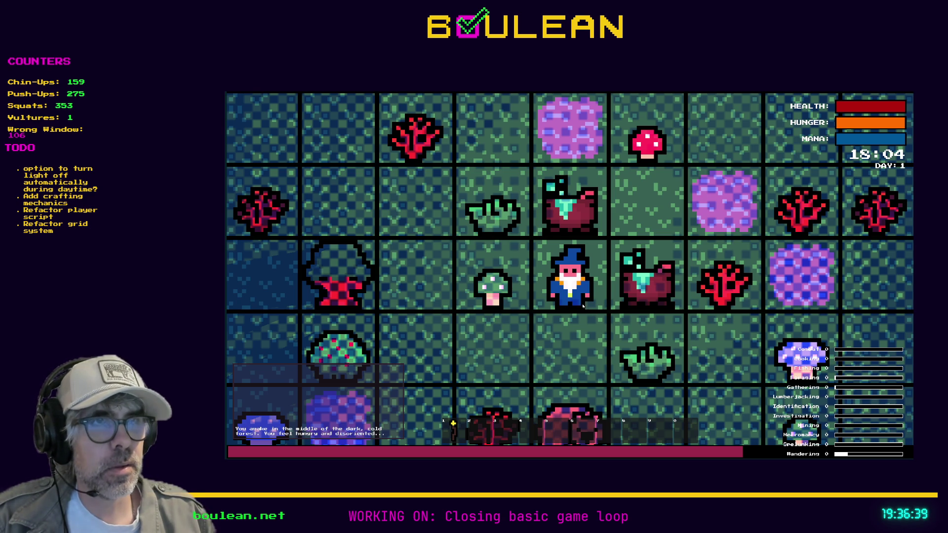
Step: Craft a cauldron, place it below the wizard, and pick up the green mushroom
click(575, 296)
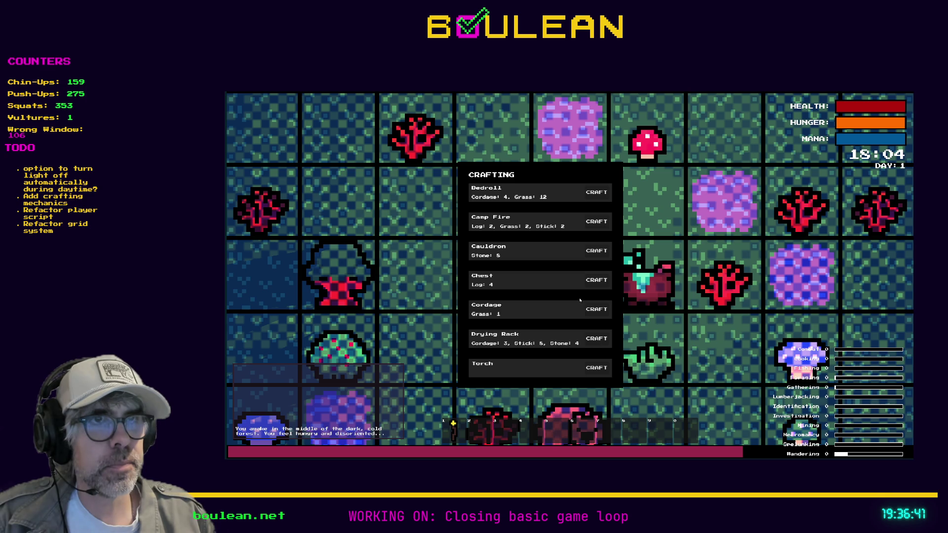
click(597, 257)
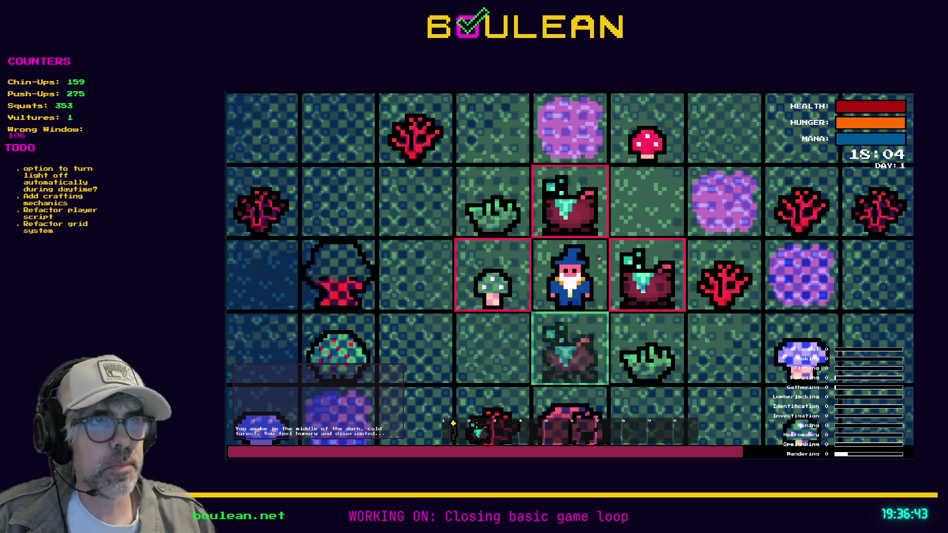
key(s)
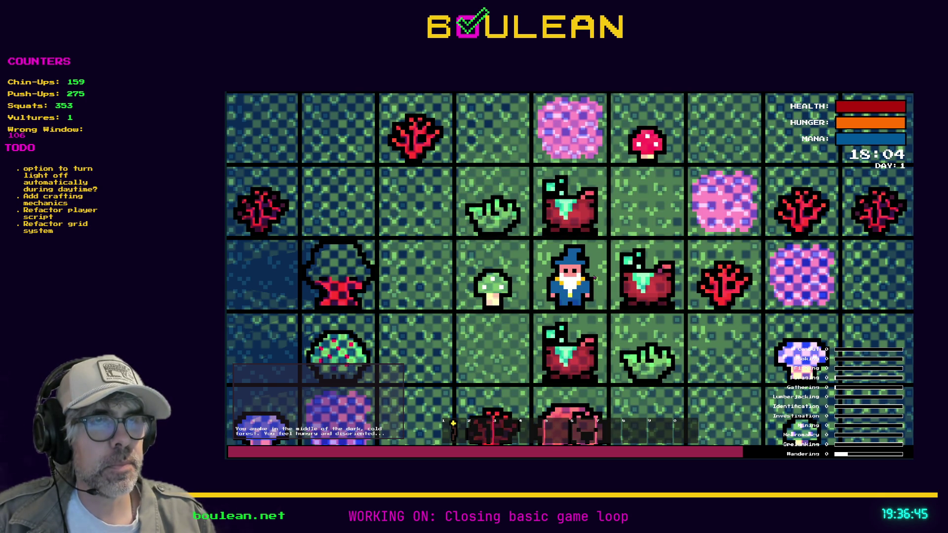
key(a)
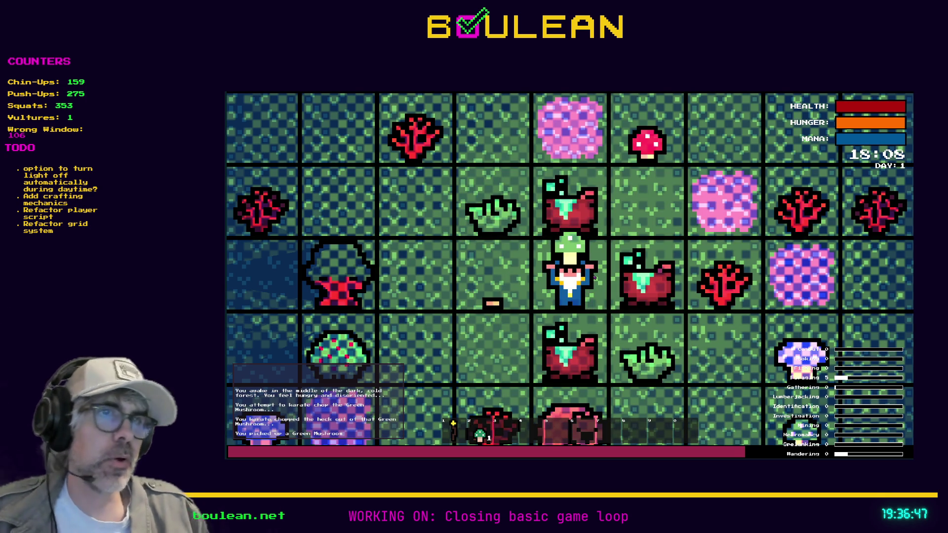
Step: Craft another cauldron, preview its placement spots, then cancel placing it
key(c)
click(598, 256)
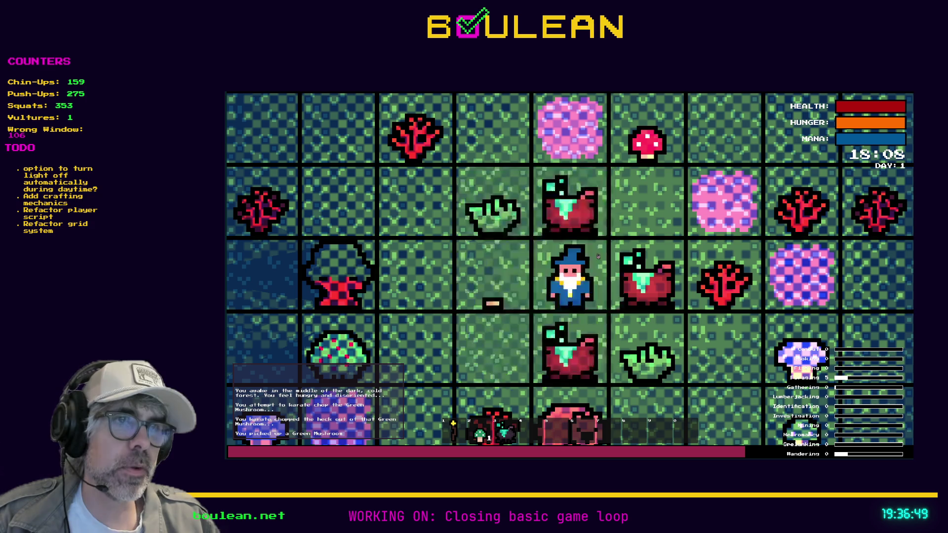
key(3)
click(648, 294)
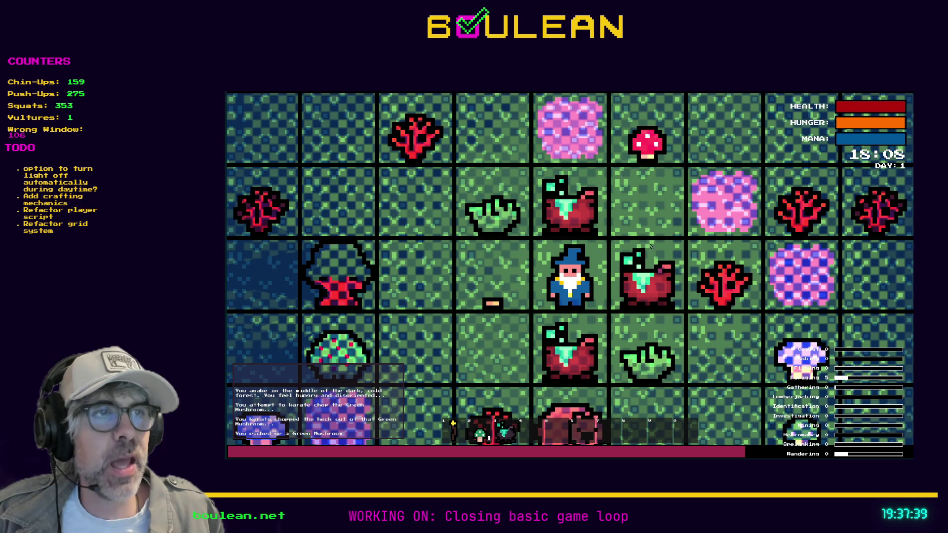
Step: Cook the green mushroom in a cauldron into one FOOD item, then step left
scroll(644, 250, up, 3)
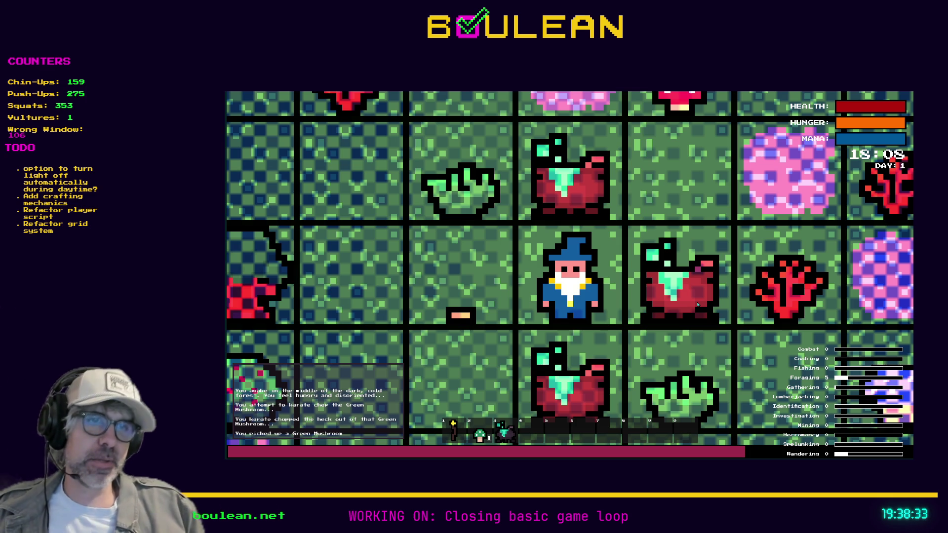
click(666, 238)
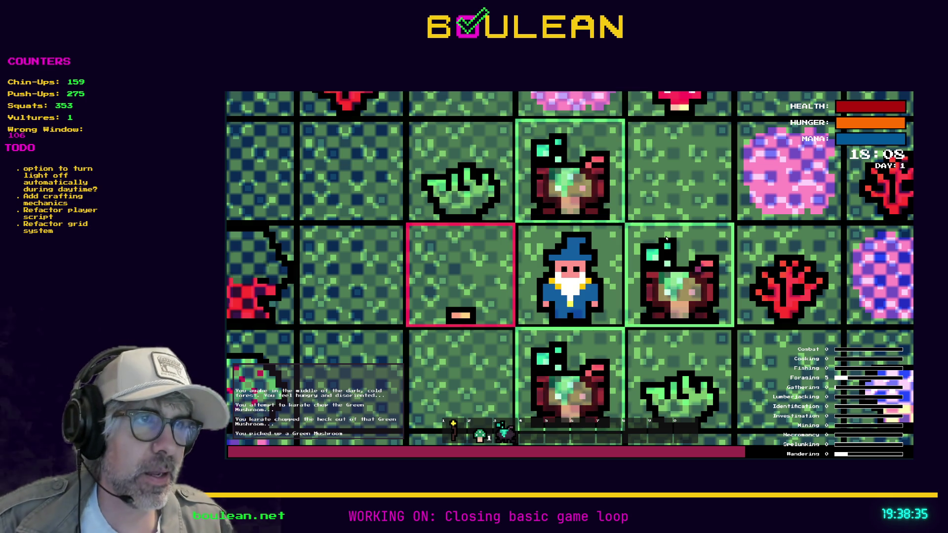
click(695, 292)
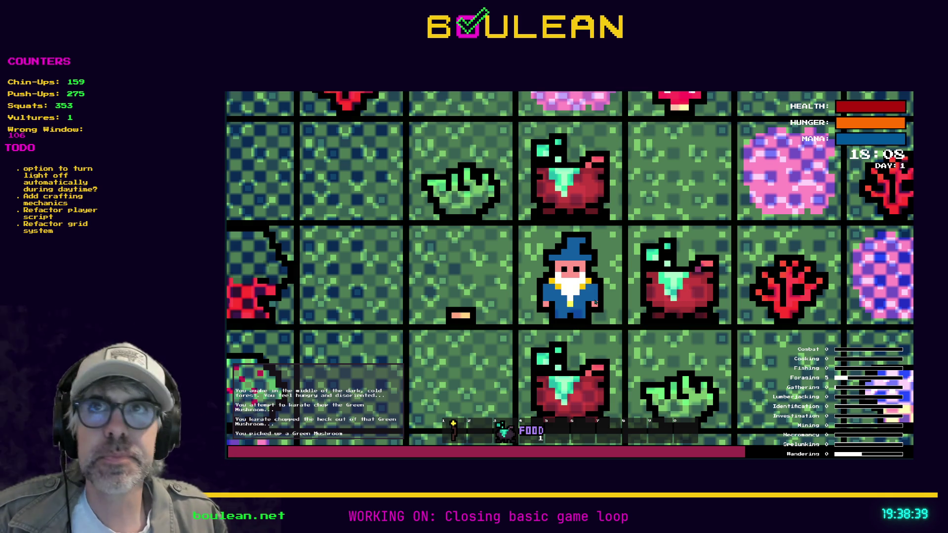
key(Left)
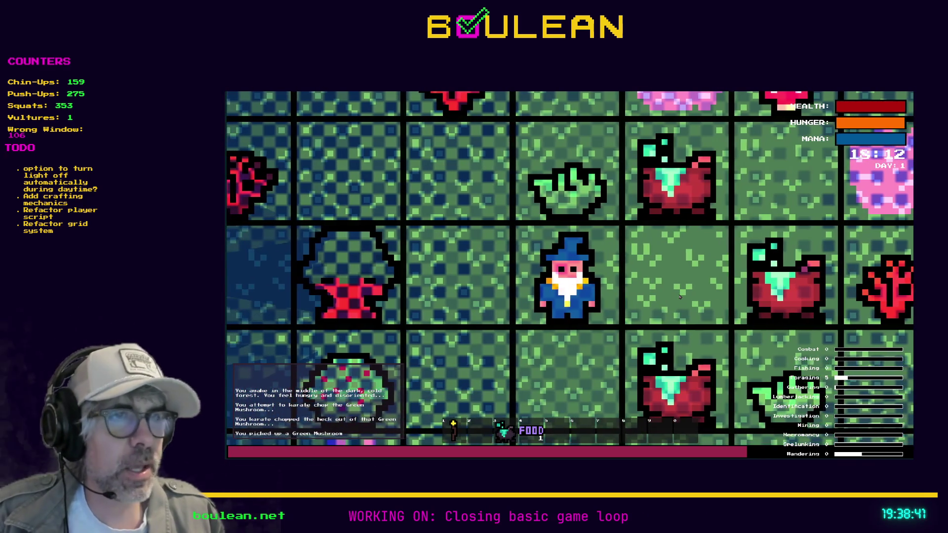
Step: Close the running game and return to the game.gd script
scroll(602, 288, down, 1)
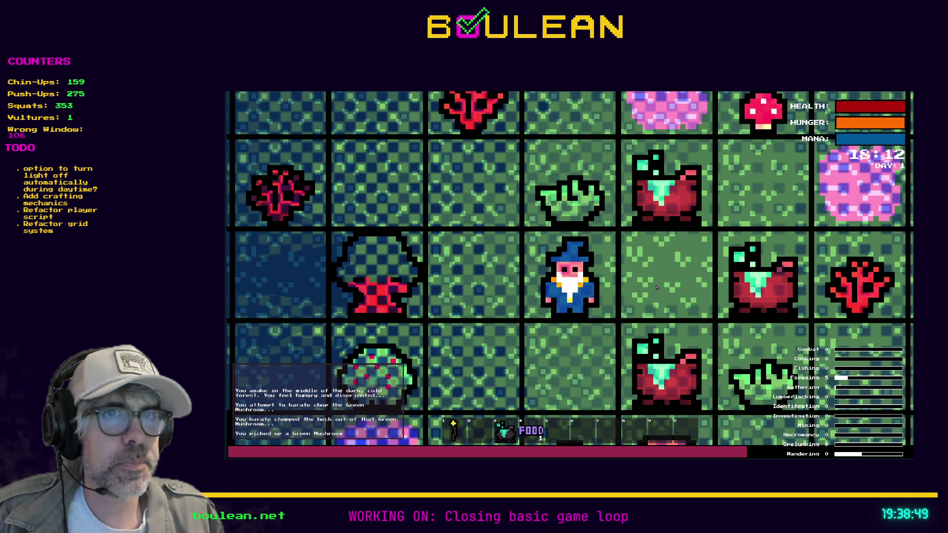
key(alt+F4)
click(625, 293)
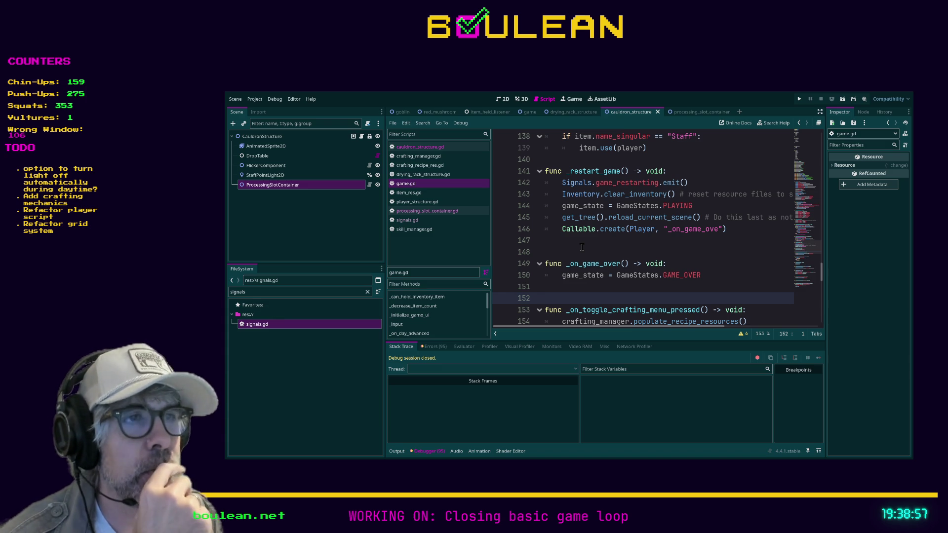
Step: Delete the commented-out _on_time_advanced block from cauldron_structure.gd
scroll(587, 257, down, 1)
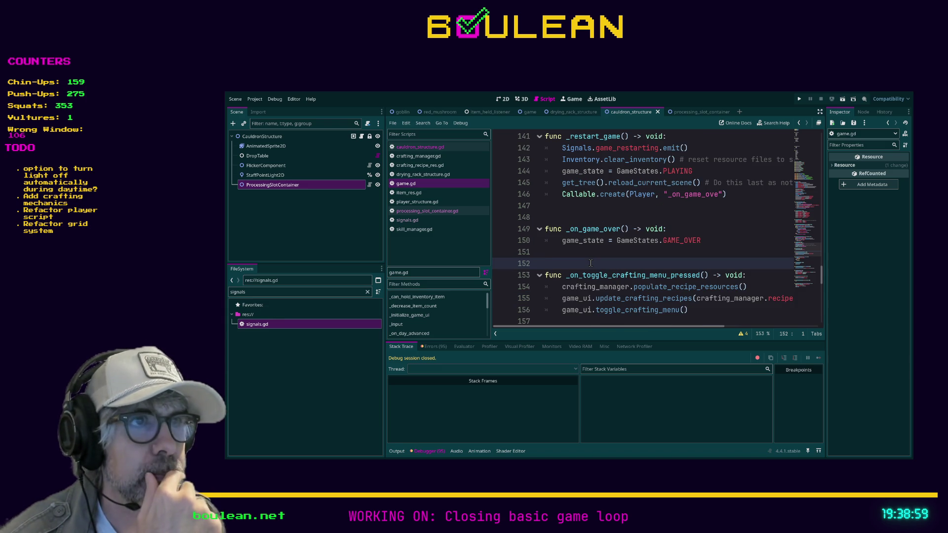
click(407, 148)
scroll(602, 212, down, 2)
mouse_move(623, 281)
mouse_down()
mouse_move(592, 171)
mouse_move(548, 159)
mouse_up()
key(BackSpace)
key(BackSpace)
Step: Comment out the _get_first_empty_slot function with Ctrl+K
scroll(636, 238, up, 2)
scroll(643, 231, up, 1)
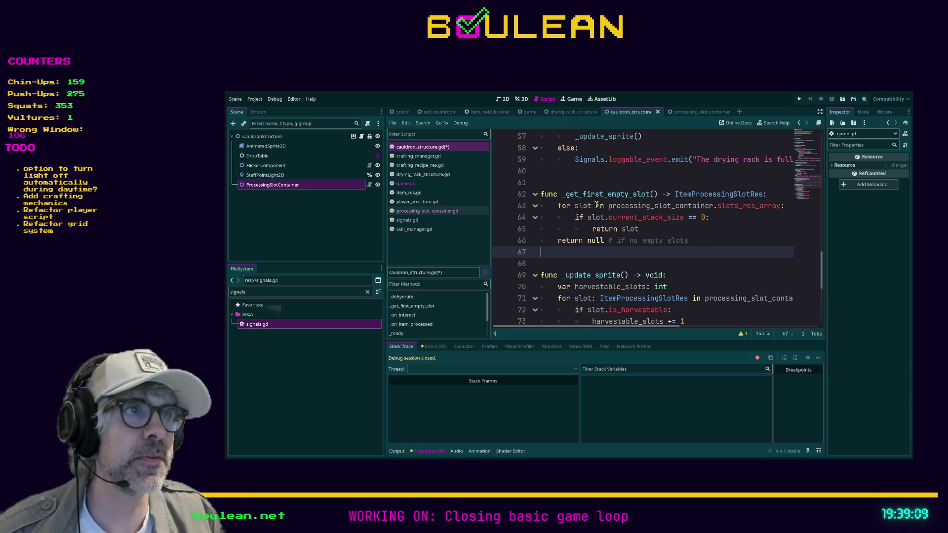
mouse_move(697, 241)
mouse_down()
mouse_move(543, 217)
mouse_move(528, 196)
mouse_up()
key(ctrl+c)
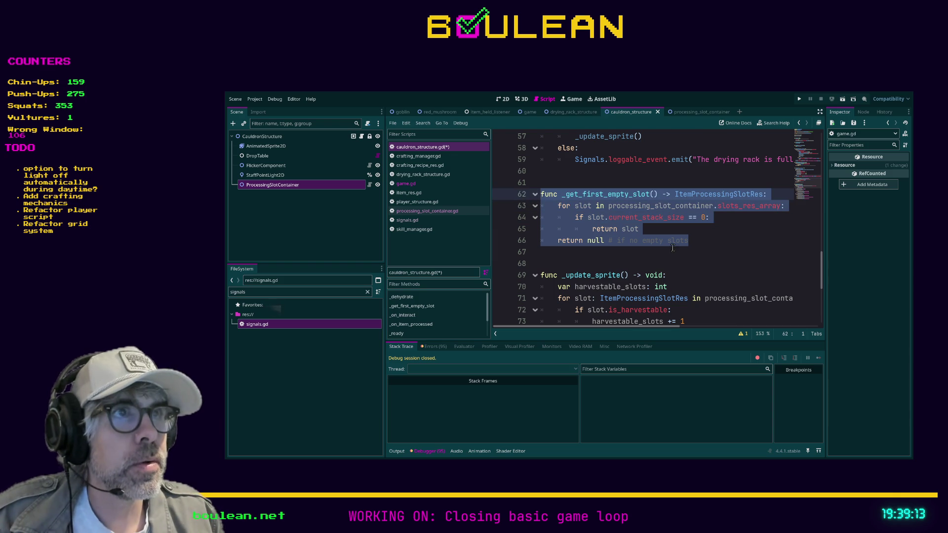
scroll(672, 248, up, 1)
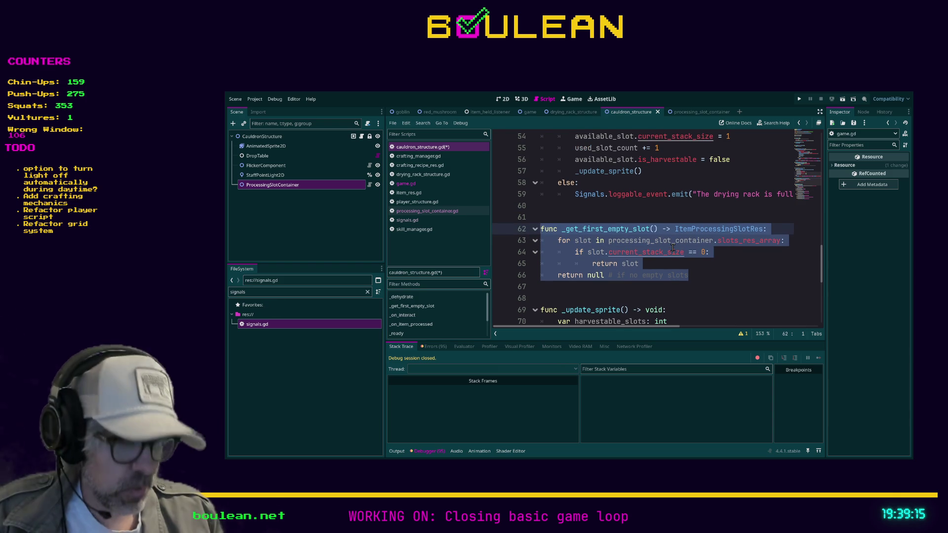
key(ctrl+k)
click(446, 211)
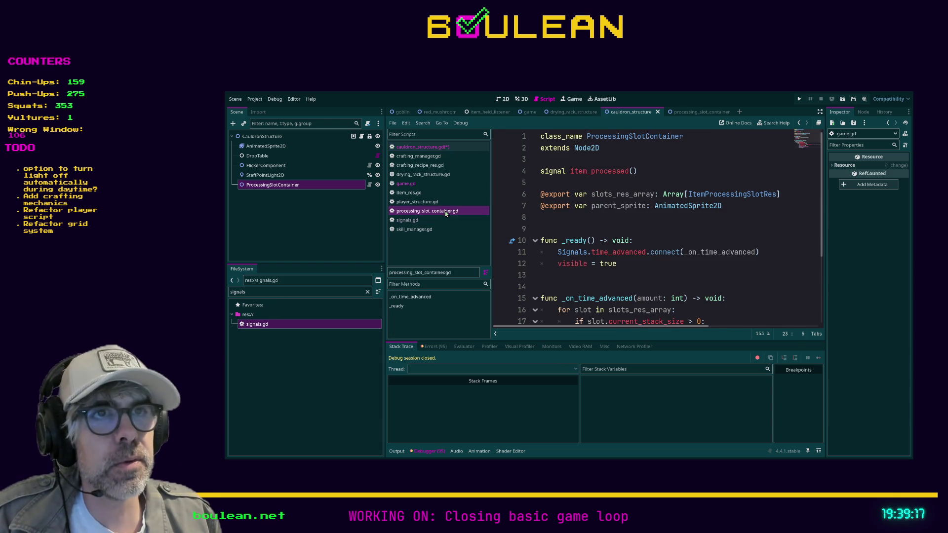
Step: Paste the _get_first_empty_slot() function above _on_time_advanced in processing_slot_container.gd
scroll(589, 237, down, 3)
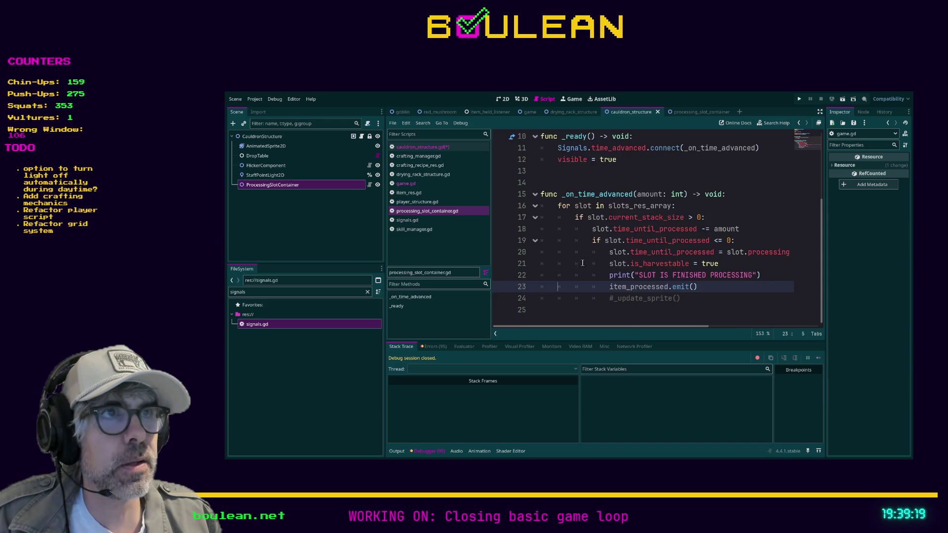
scroll(583, 269, up, 1)
click(612, 218)
key(Return)
key(Return)
key(Return)
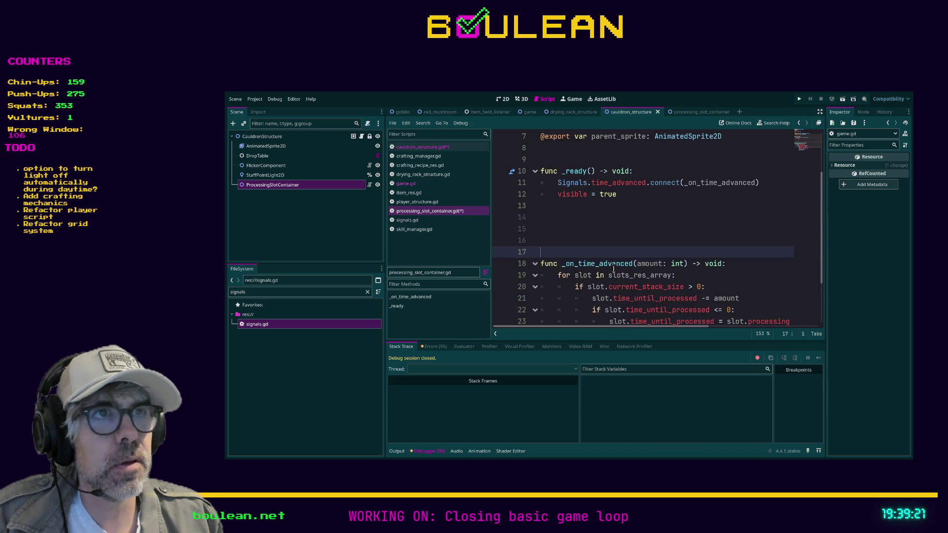
key(Up)
key(Up)
key(ctrl+v)
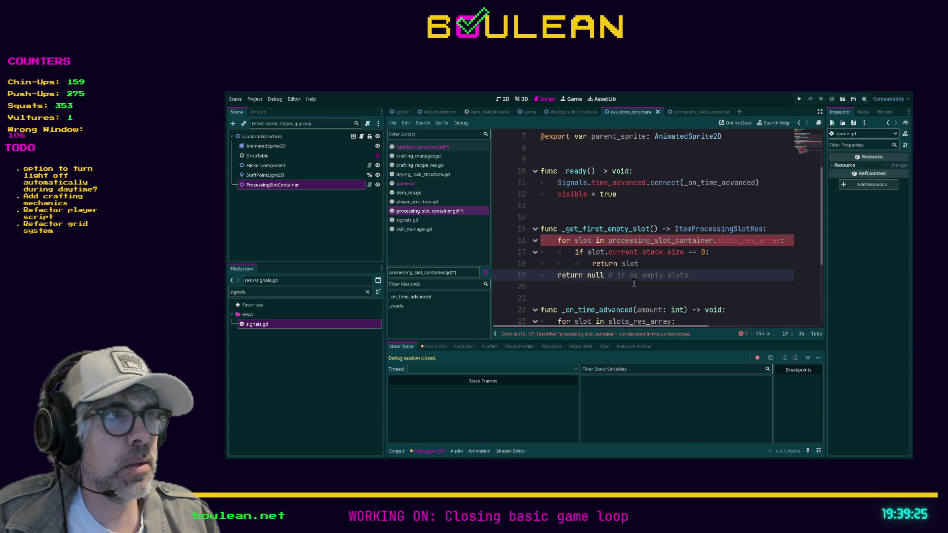
Step: Make its loop use slots_res_array directly, save, and select the old commented function in cauldron_structure.gd
double_click(655, 246)
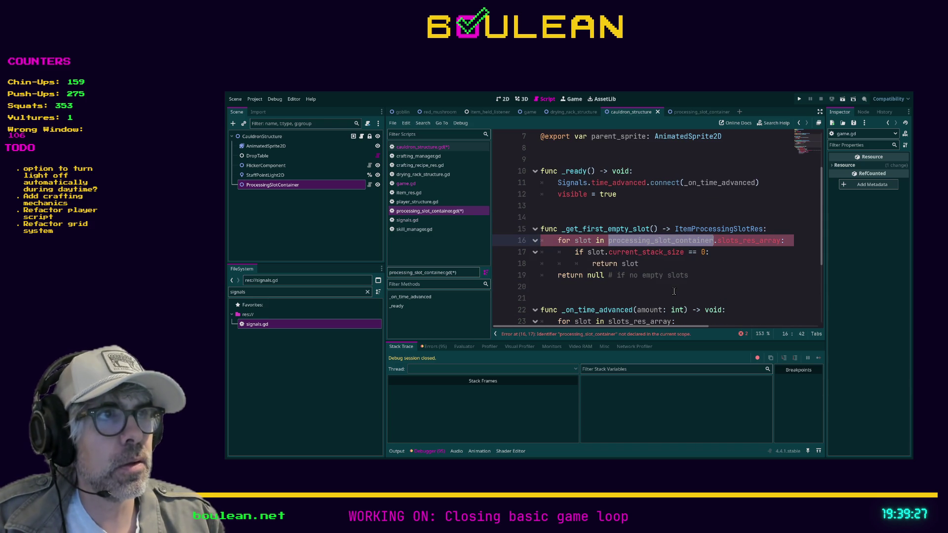
key(Delete)
key(Delete)
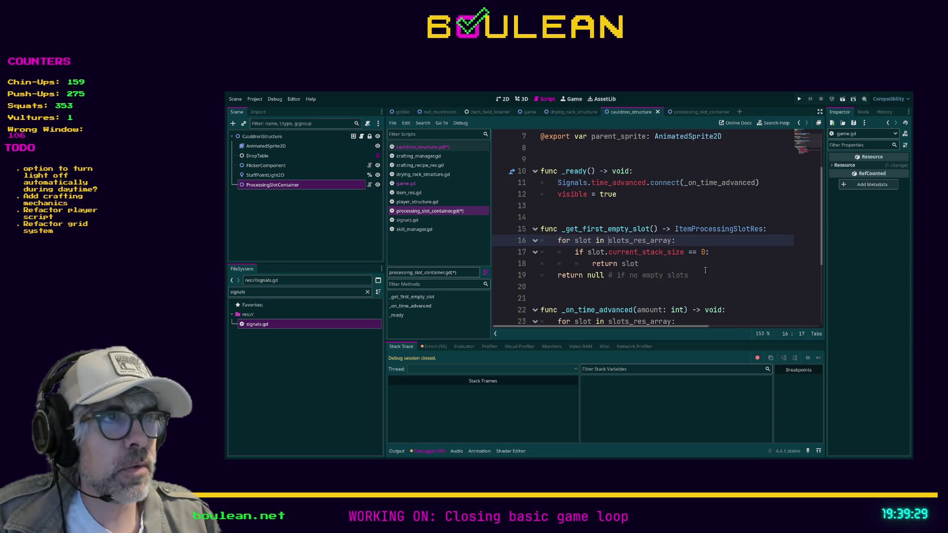
click(705, 275)
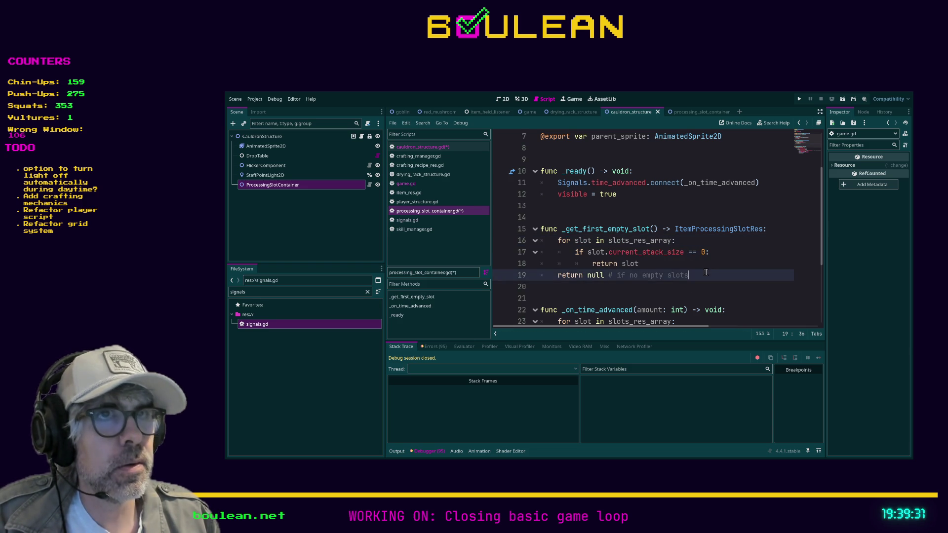
key(ctrl+s)
click(443, 147)
drag(711, 275, 538, 225)
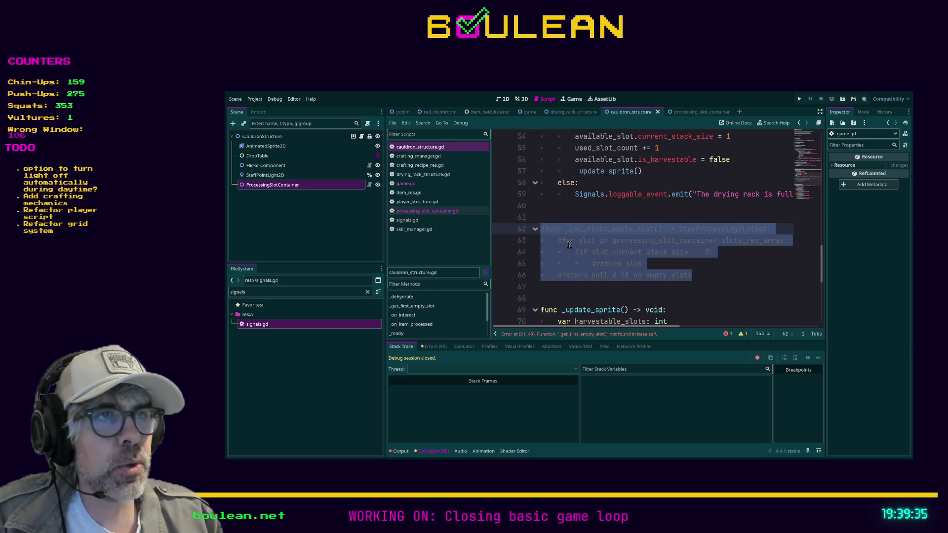
Step: Delete the commented-out old empty-slot function and the leftover blank lines before _update_sprite
key(Delete)
key(BackSpace)
key(BackSpace)
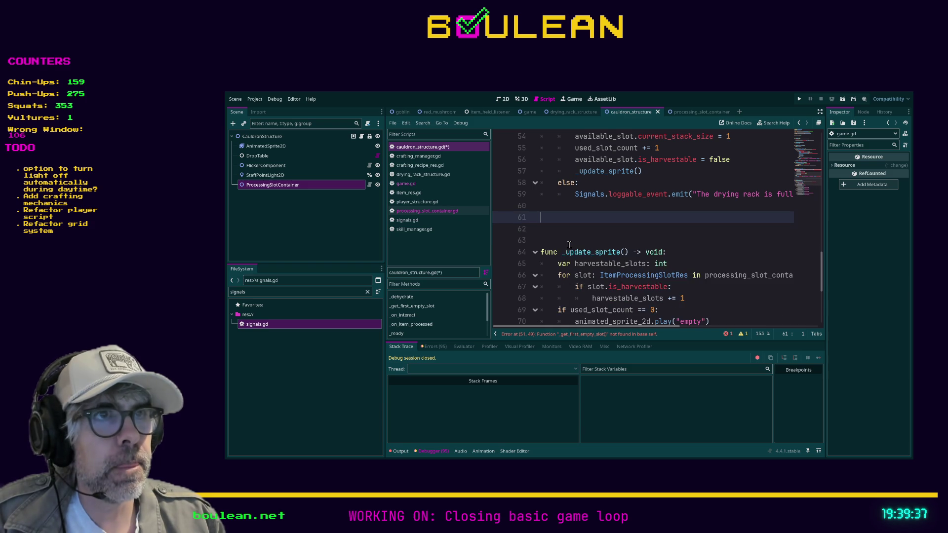
key(Delete)
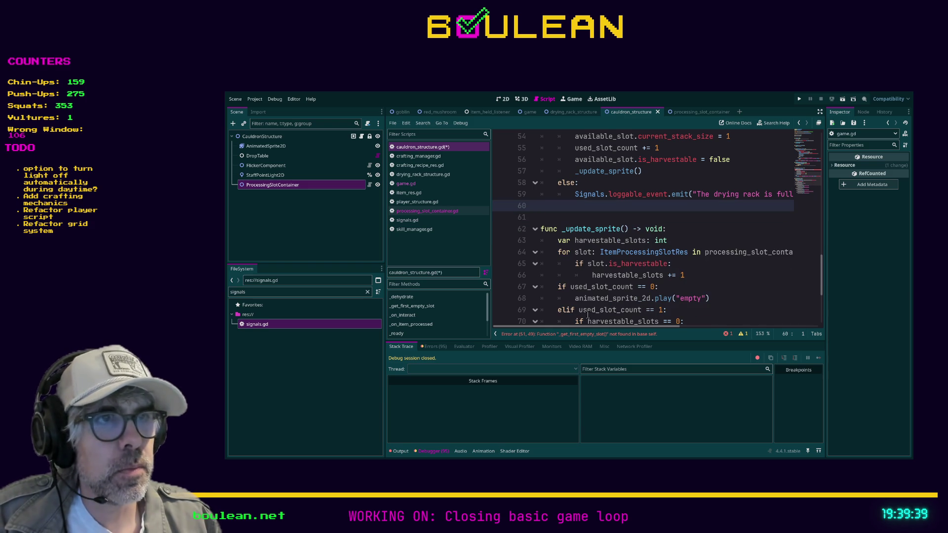
Step: Go to the error on line 51 and prefix the call with processing_slot_container
click(573, 334)
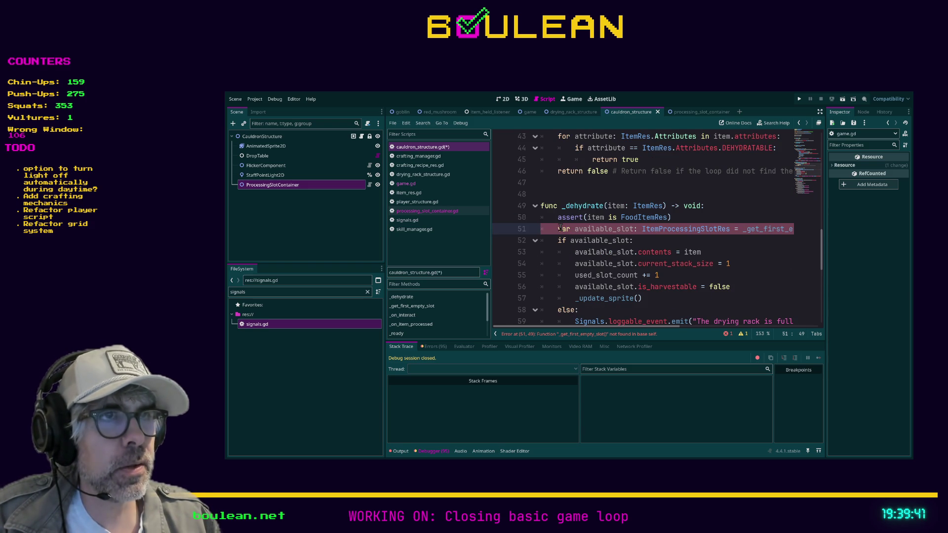
mouse_move(577, 326)
mouse_down()
mouse_move(602, 327)
mouse_move(567, 323)
mouse_up()
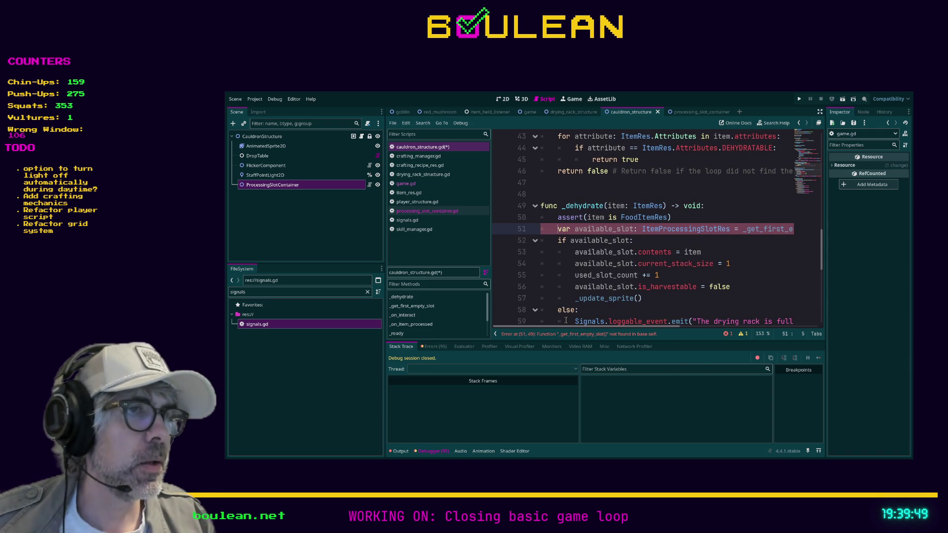
drag(572, 328, 637, 323)
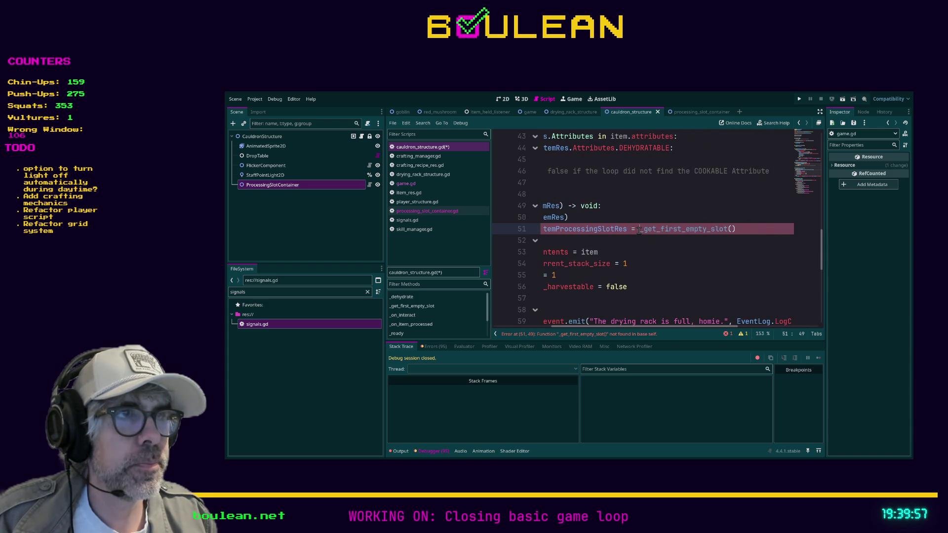
text(processing)
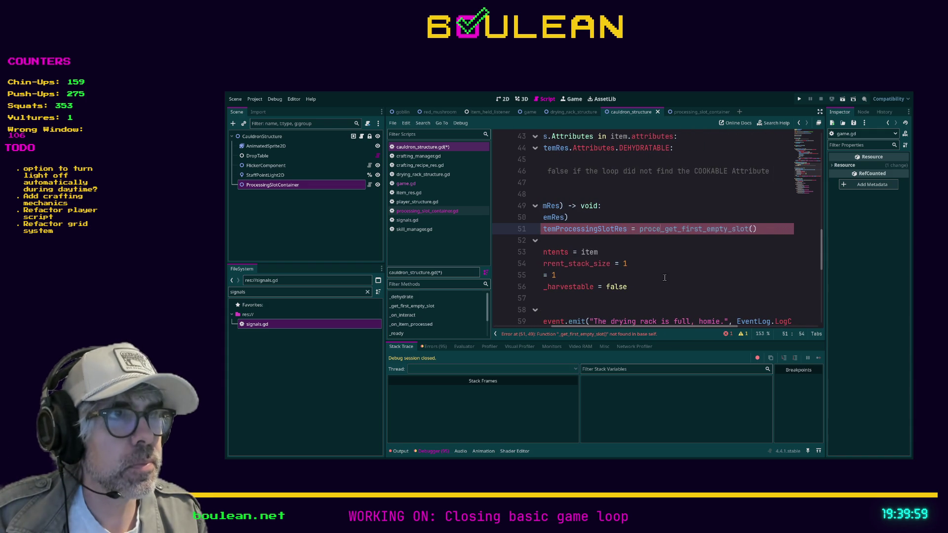
key(Return)
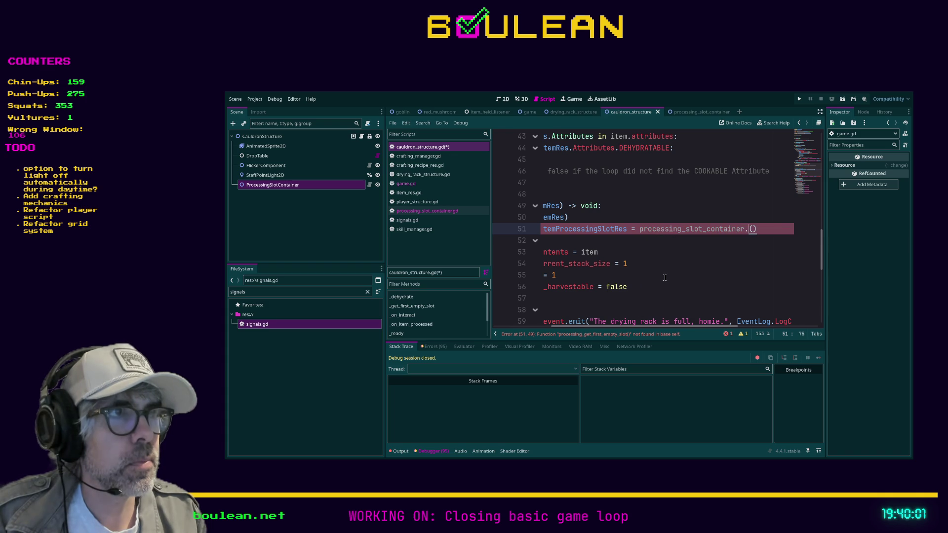
text(.)
key(Delete)
key(Delete)
Step: Complete the call as processing_slot_container._get_first_empty_slot(), save cauldron_structure.gd and run the game
text(get)
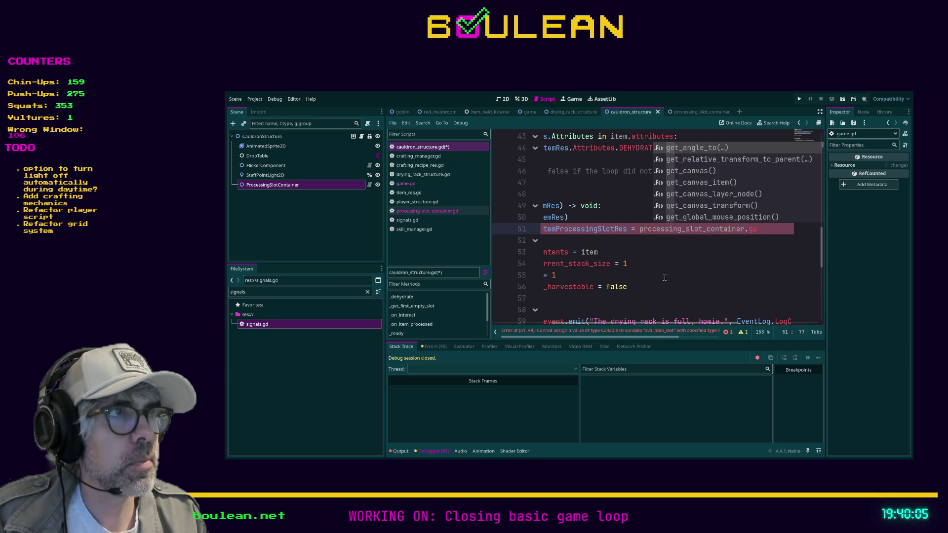
key(BackSpace)
key(BackSpace)
key(BackSpace)
text(+)
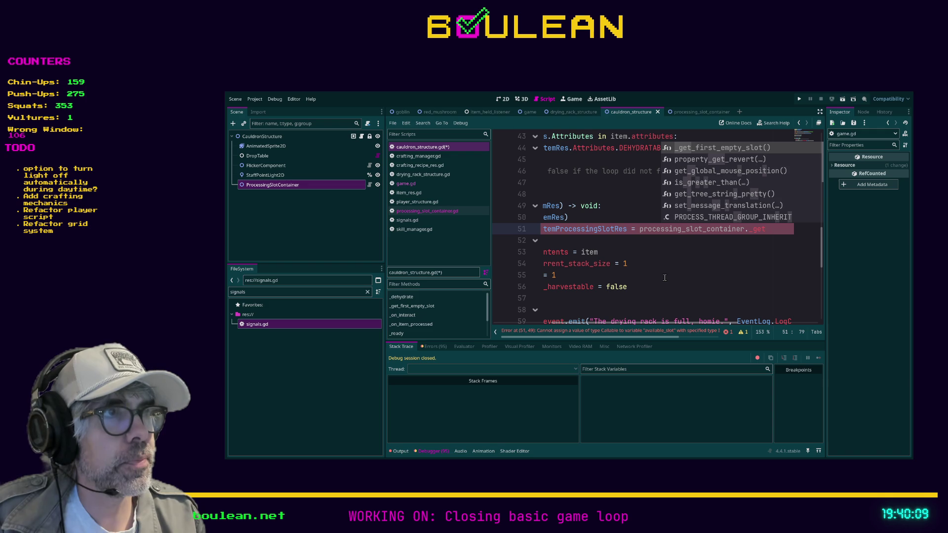
key(Return)
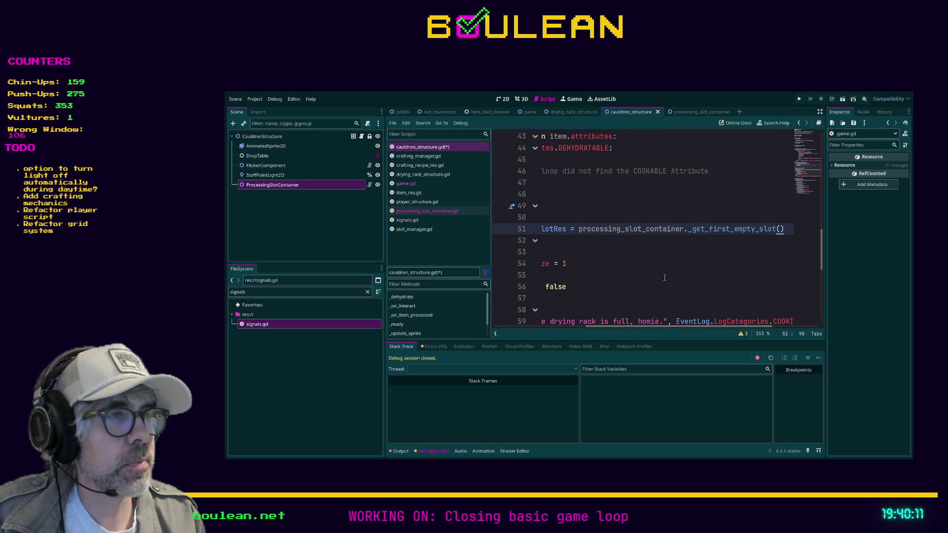
key(Down)
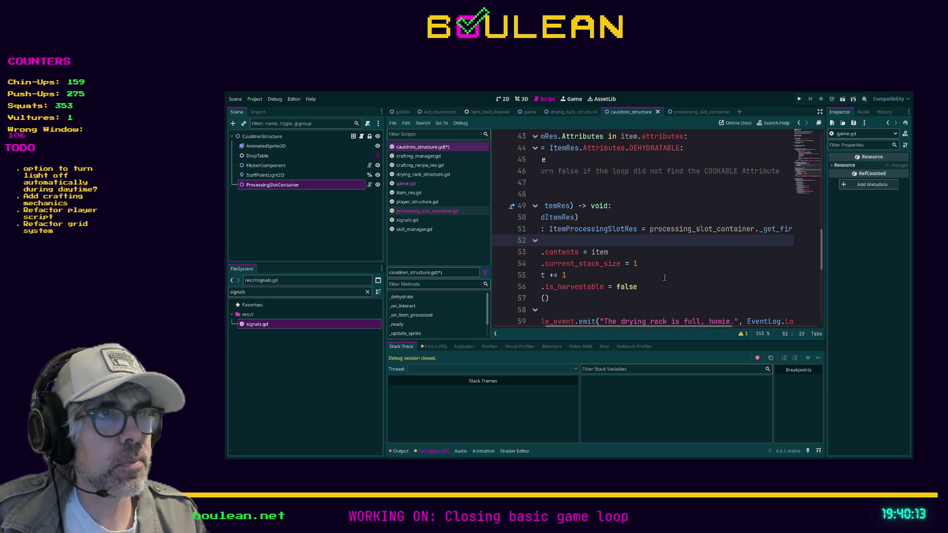
key(Home)
click(712, 273)
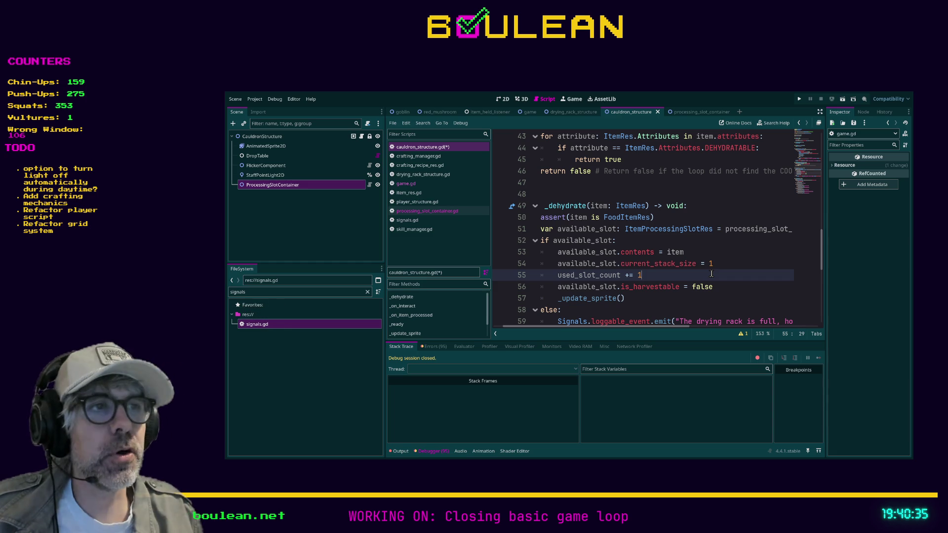
key(ctrl+s)
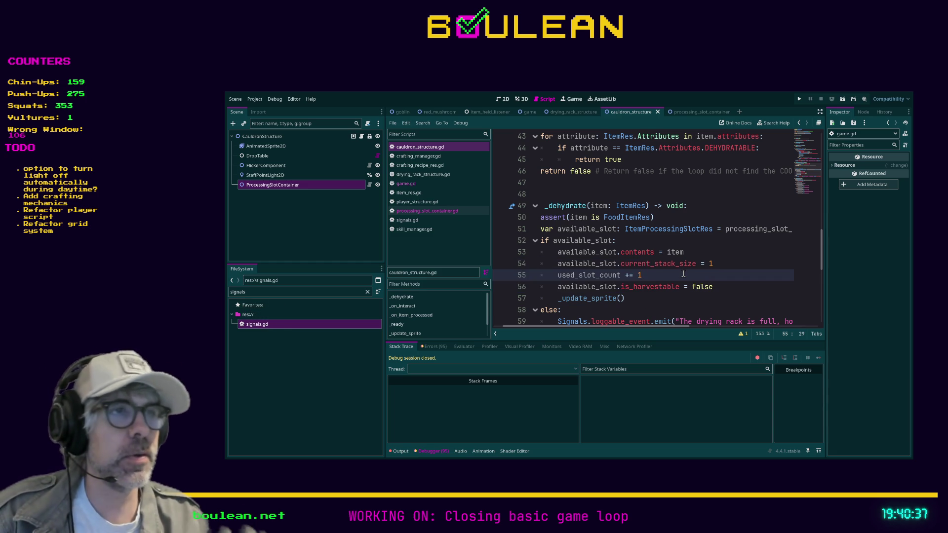
key(F5)
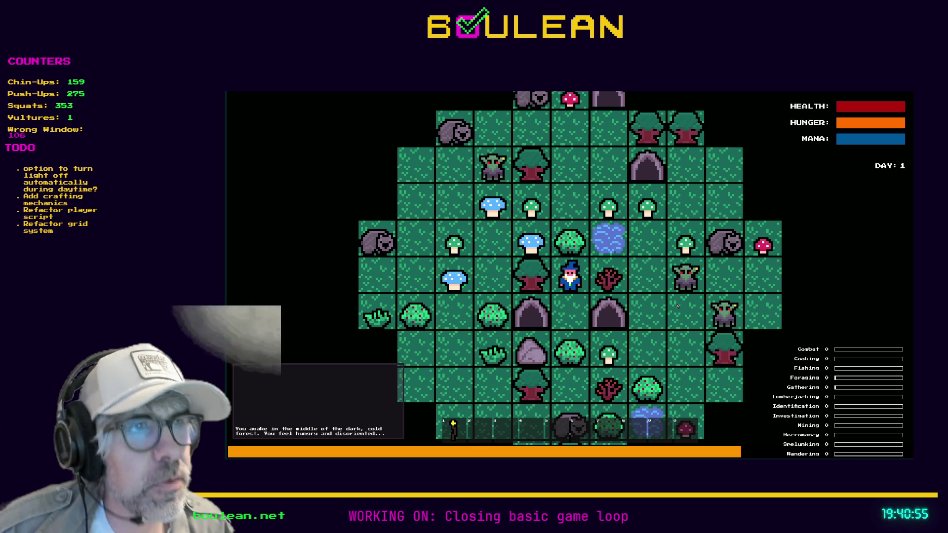
Step: Move the wizard, clear all goblins with the F1 debug menu's SMOTE Goblins, then step south and east
key(w)
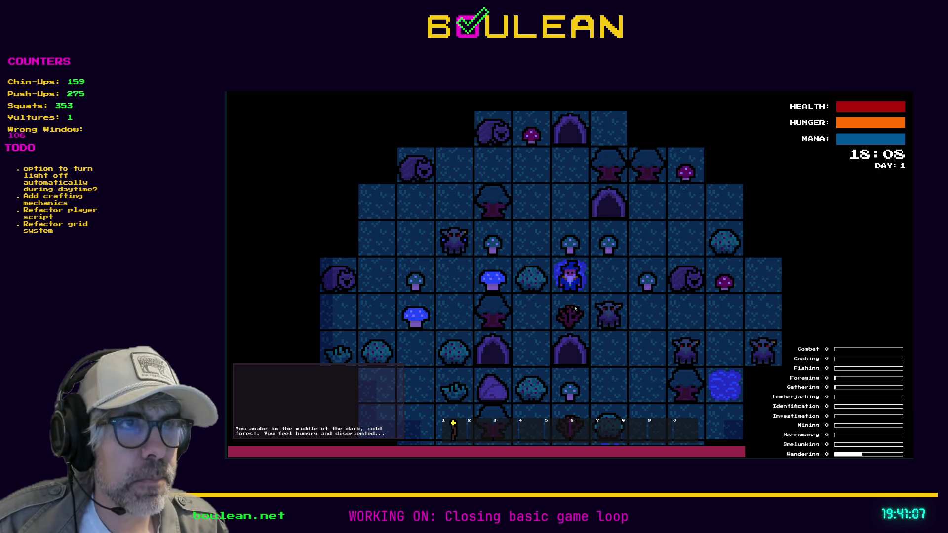
key(Left)
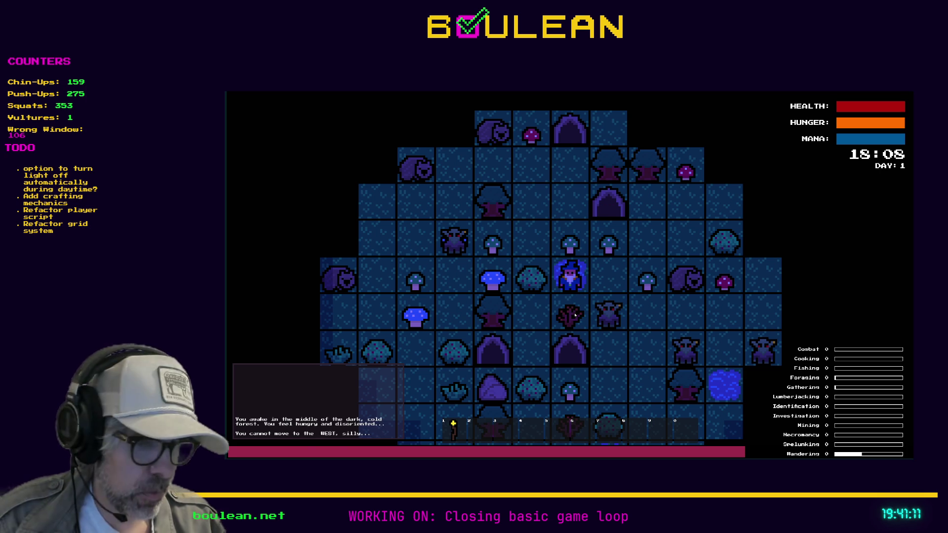
key(F1)
click(313, 274)
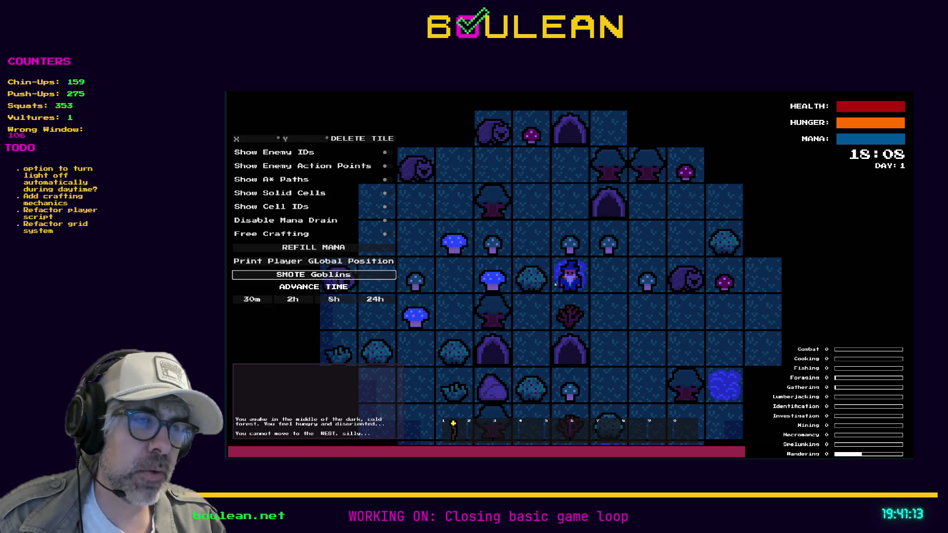
key(F1)
key(Down)
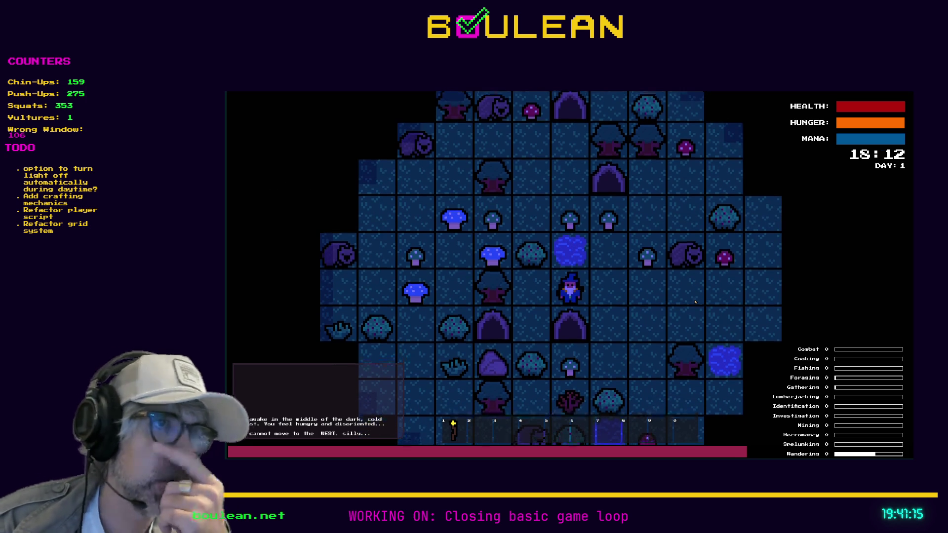
key(Right)
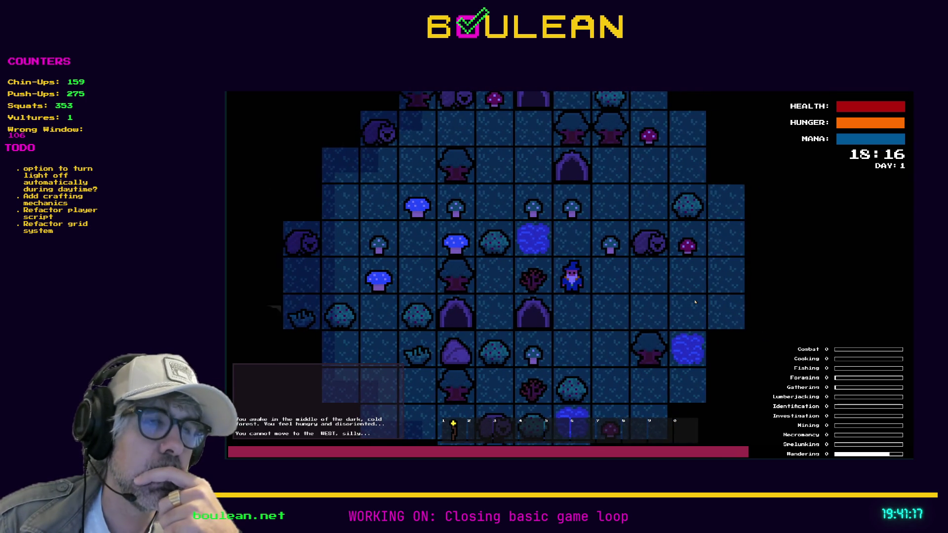